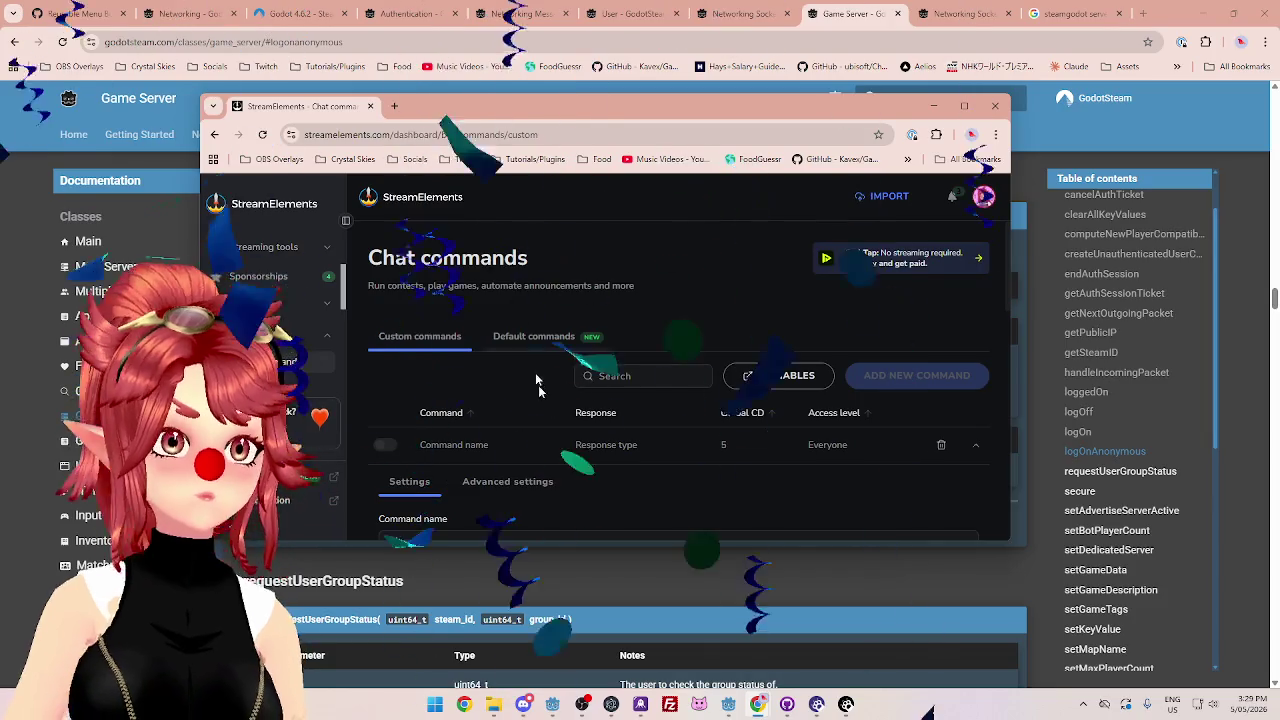
# - Enter claymore_dev as the new chat command's name
pyautogui.scroll(-2, 440, 370)
pyautogui.click(431, 347)
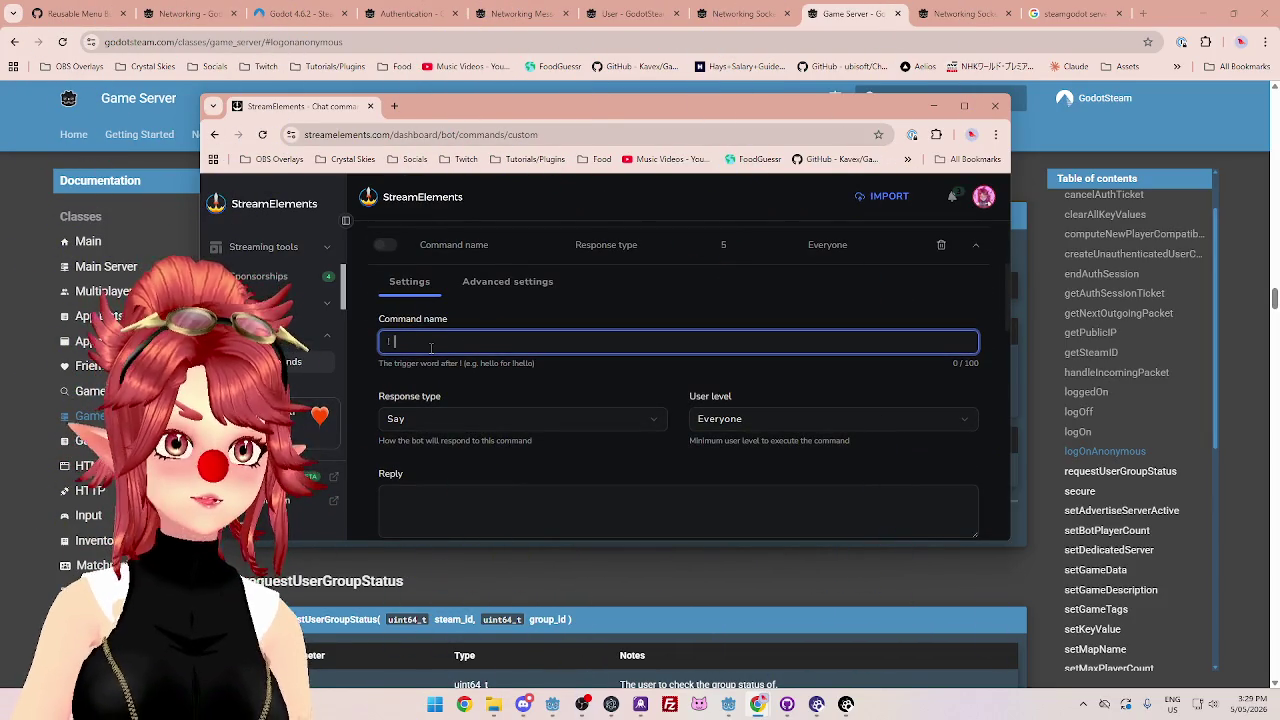
pyautogui.write('c')
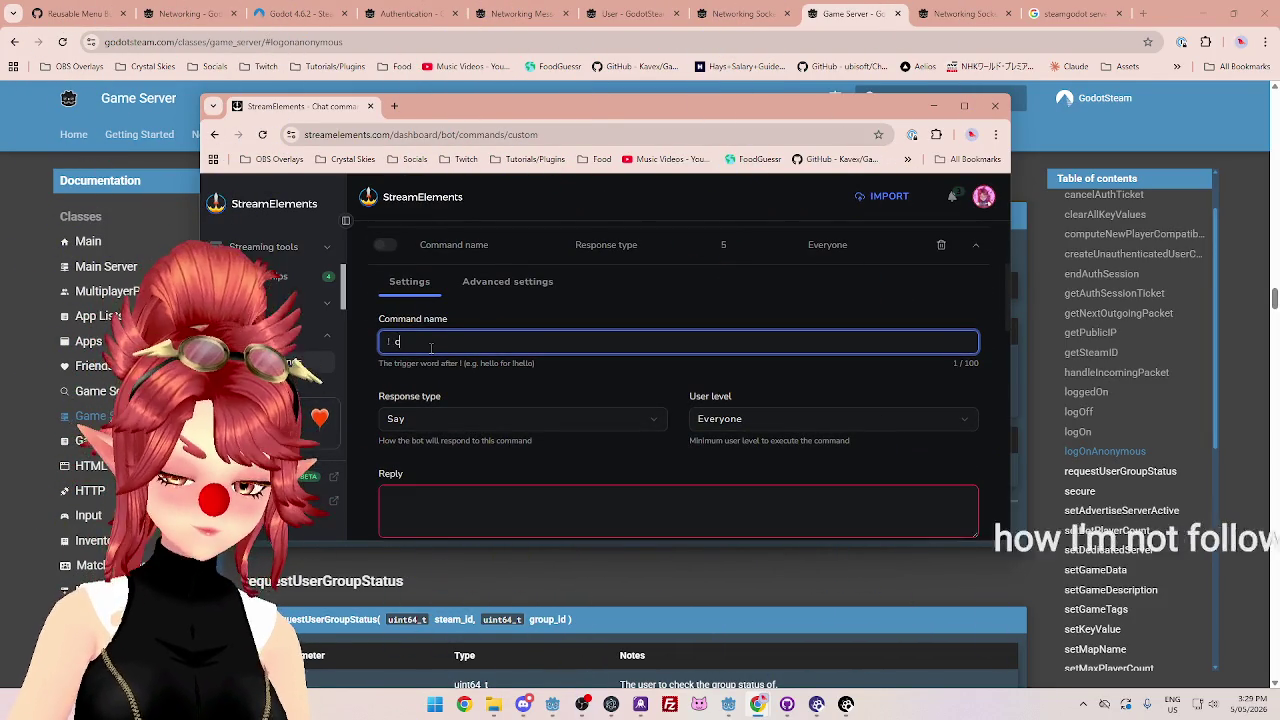
pyautogui.write('laymore_dev')
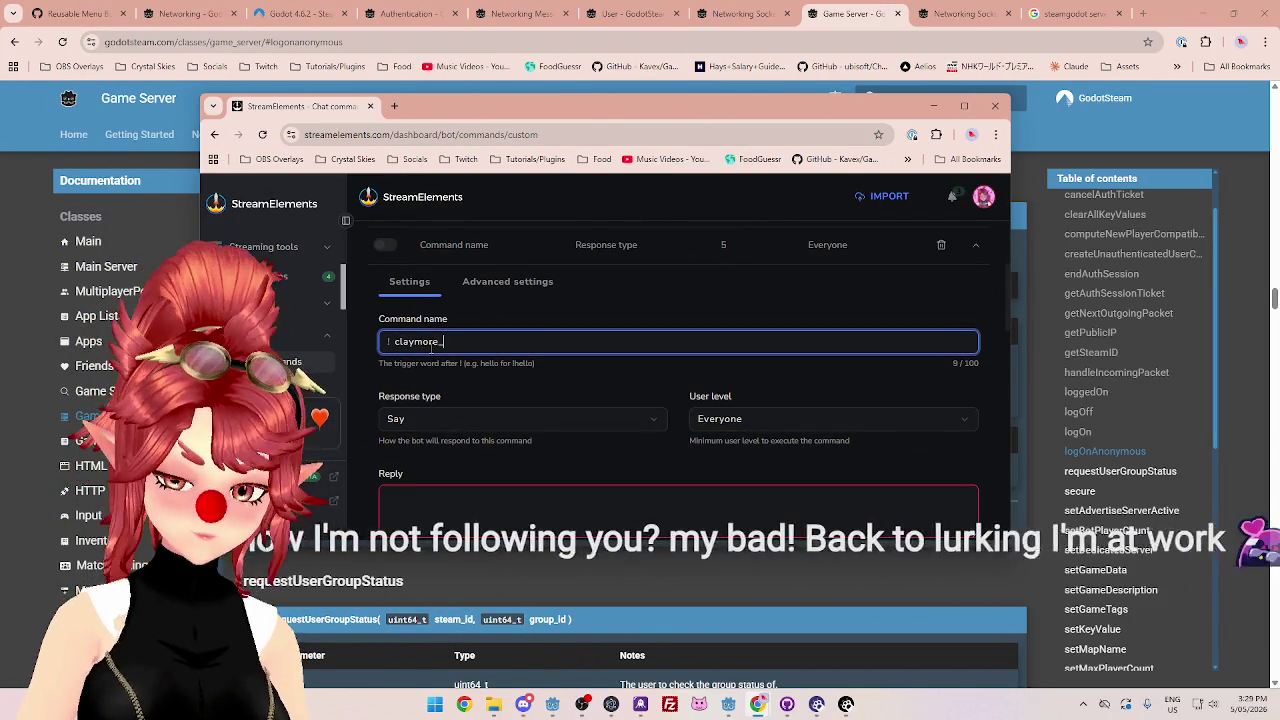
# - Write a reply describing a multiplayer fishing game where you catch all sorts of fishies
pyautogui.click(532, 500)
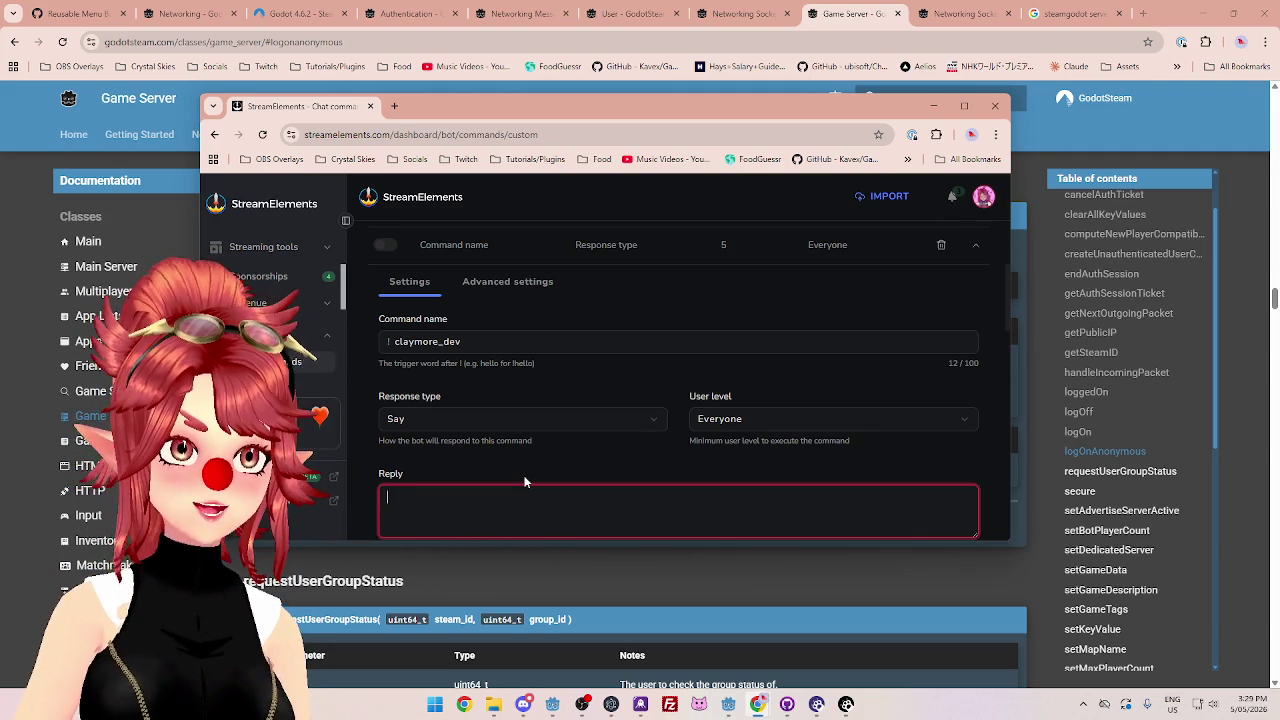
pyautogui.write('Clar')
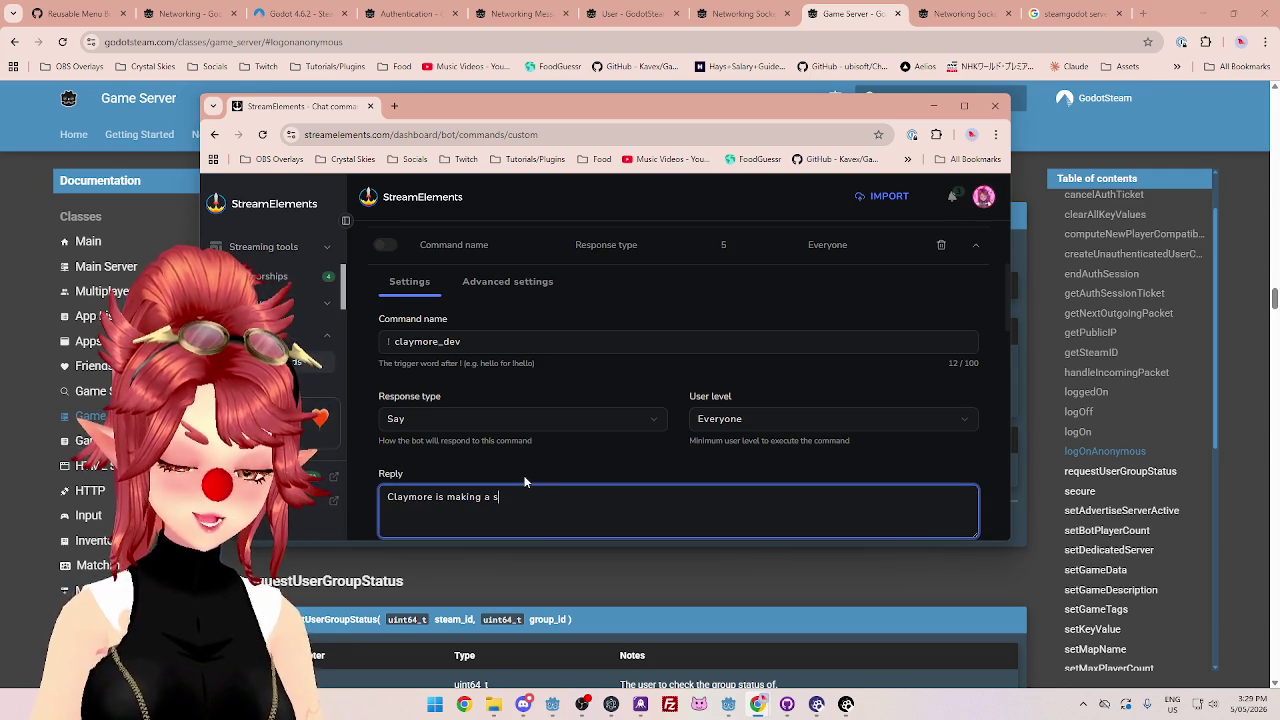
pyautogui.press('BackSpace')
pyautogui.write('fishing')
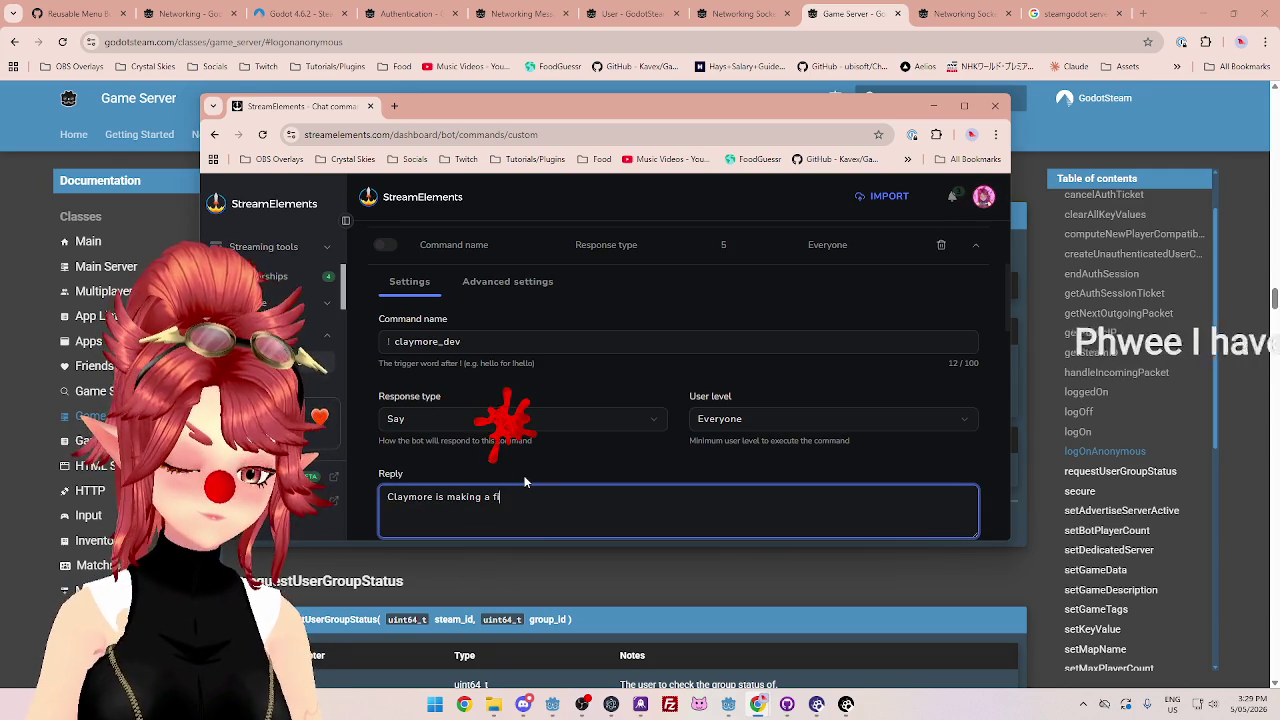
pyautogui.press('BackSpace')
pyautogui.press('BackSpace')
pyautogui.press('BackSpace')
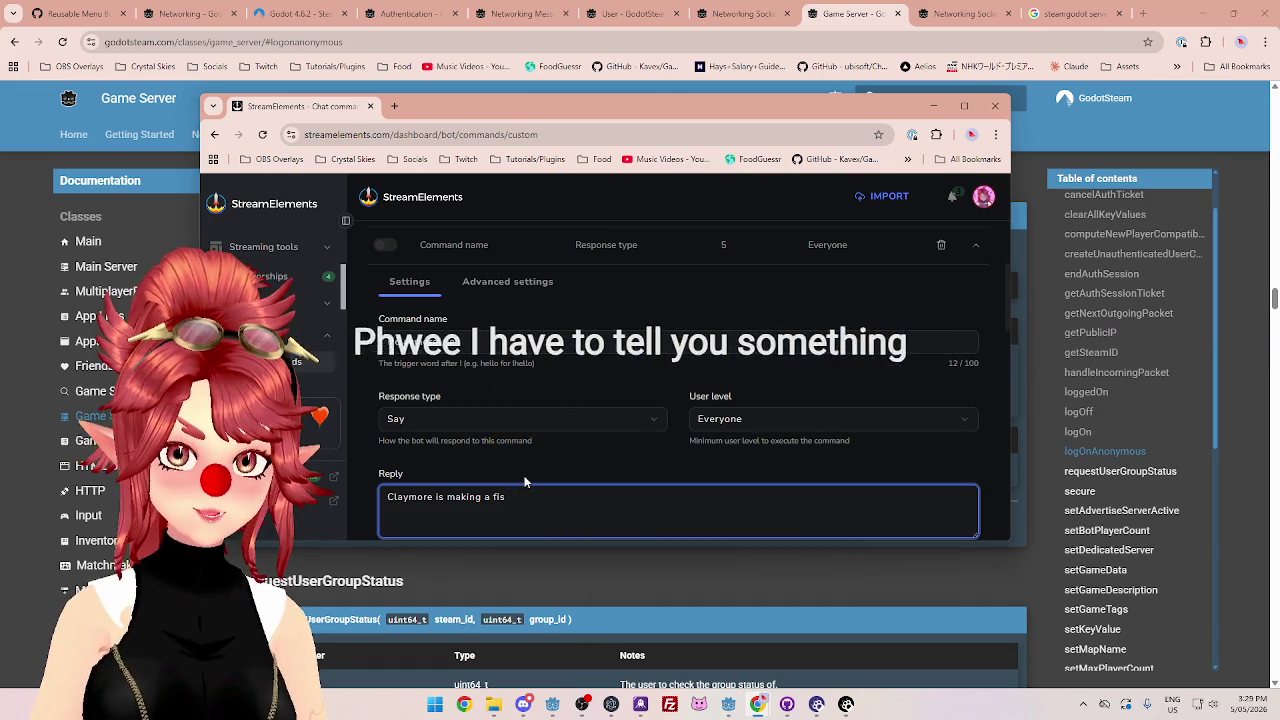
pyautogui.write('multiplaye')
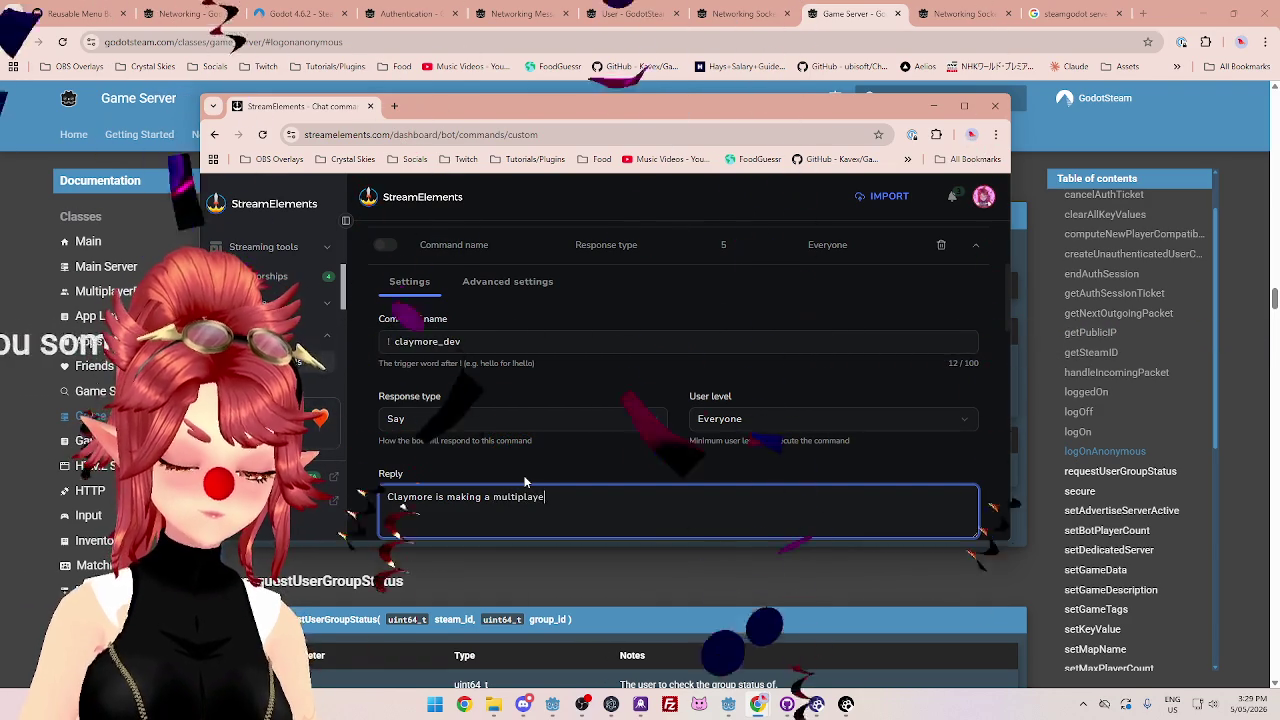
pyautogui.write('r fishing game where you waddle around as')
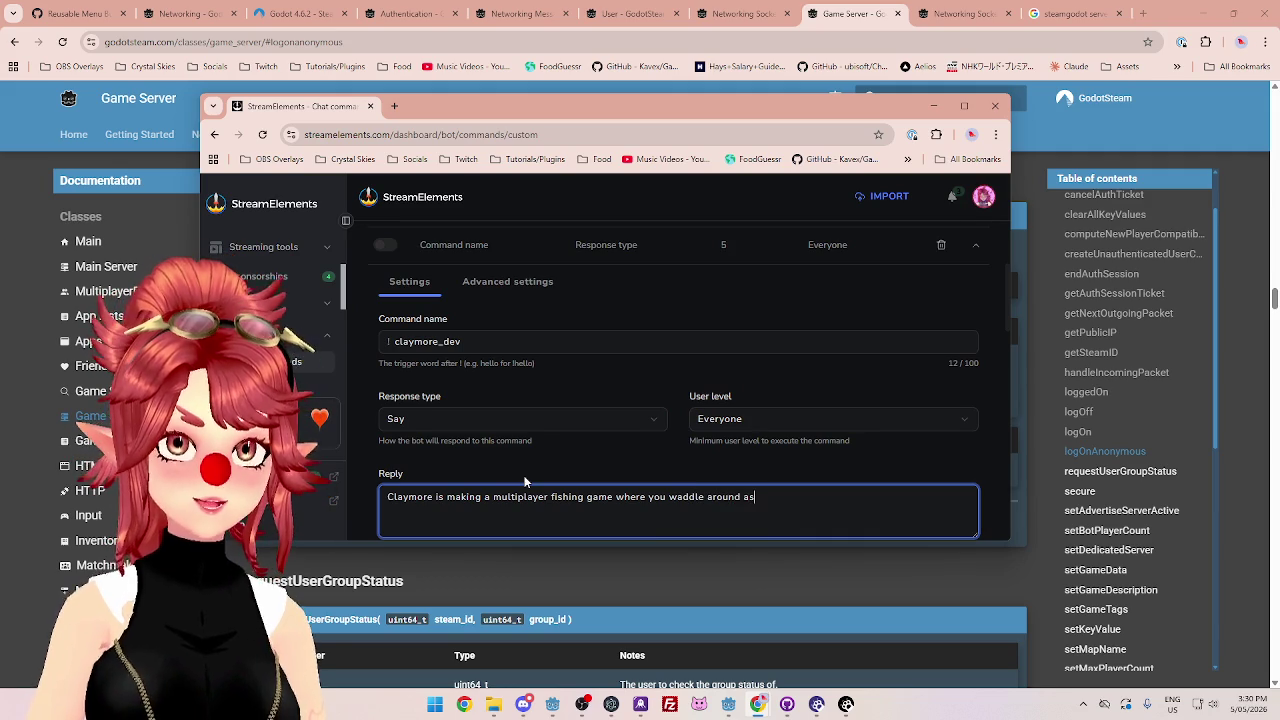
pyautogui.write('tching all sort of fhishies and')
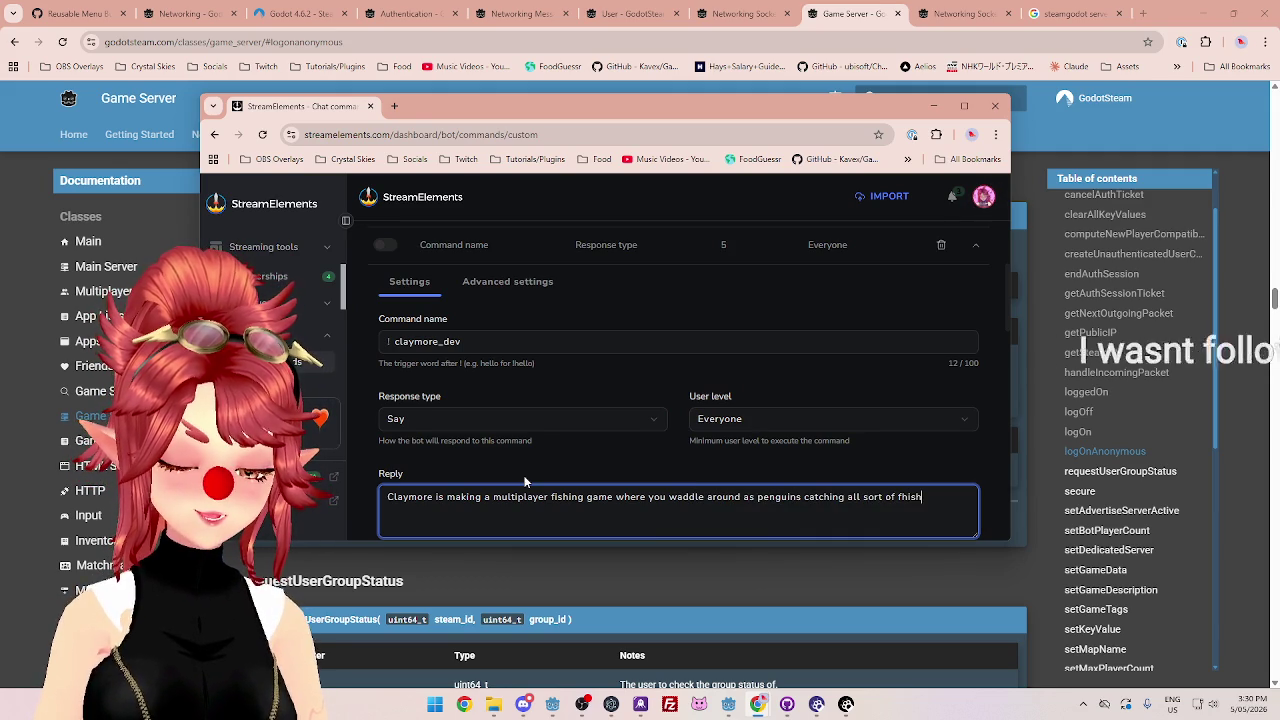
pyautogui.press('BackSpace')
pyautogui.press('BackSpace')
pyautogui.press('BackSpace')
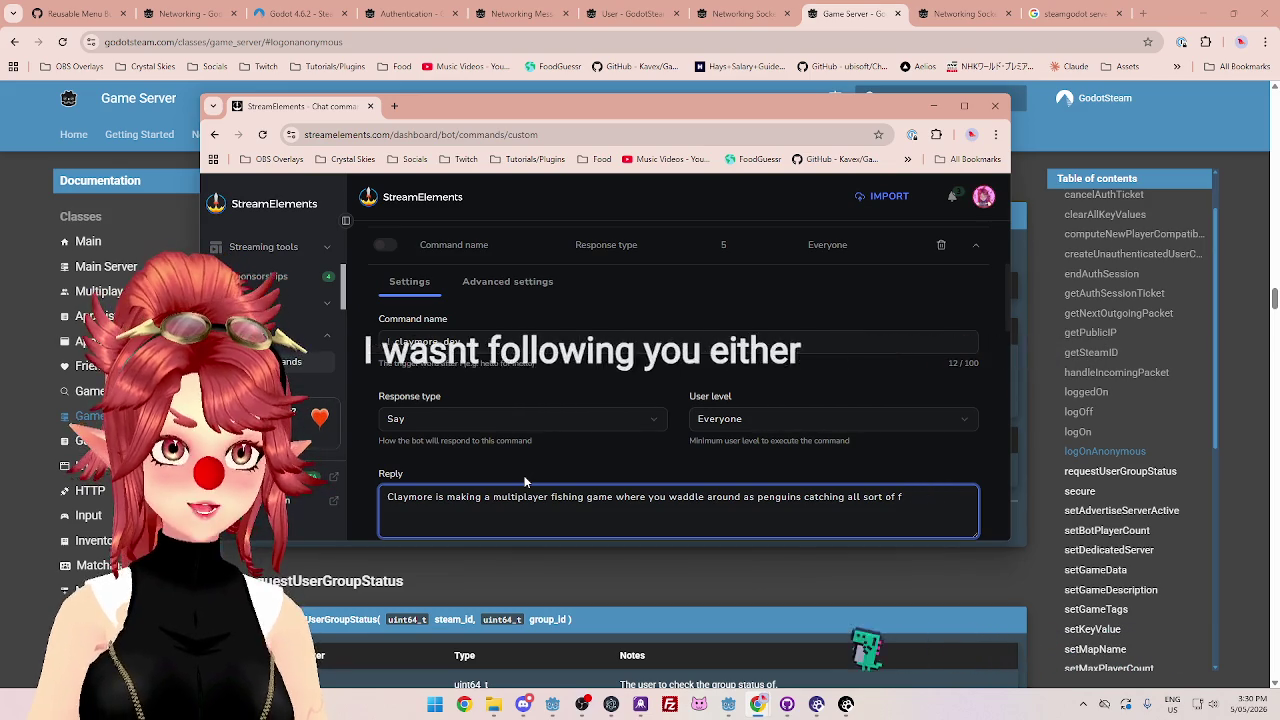
pyautogui.write('fishies')
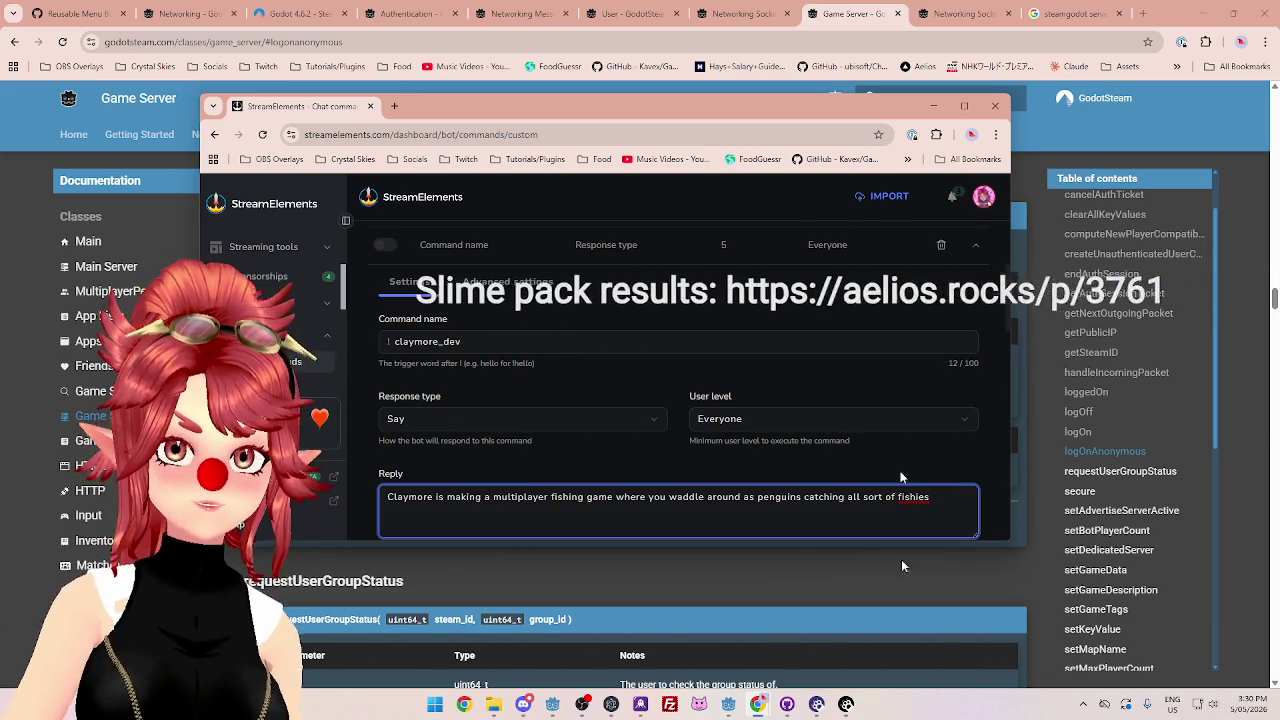
pyautogui.click(1083, 708)
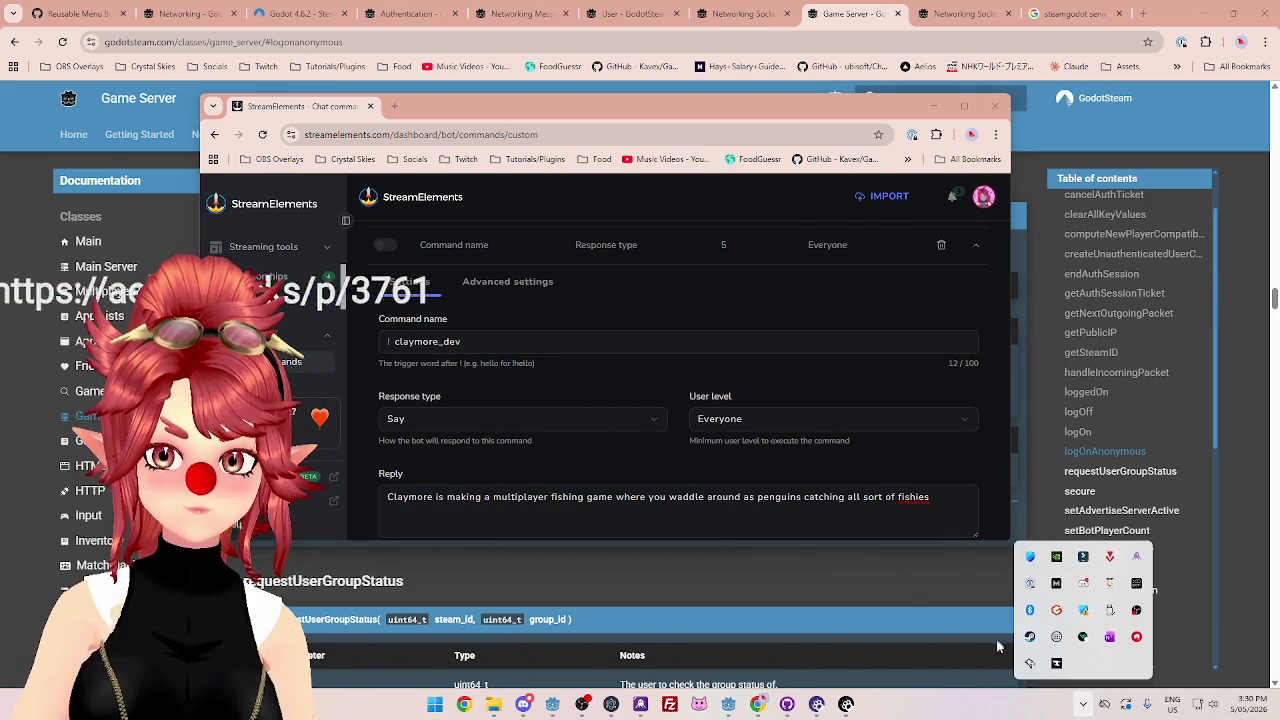
# - Open the Steam library to HADALYTH ZERO Playtest and view its store page
pyautogui.rightClick(1030, 640)
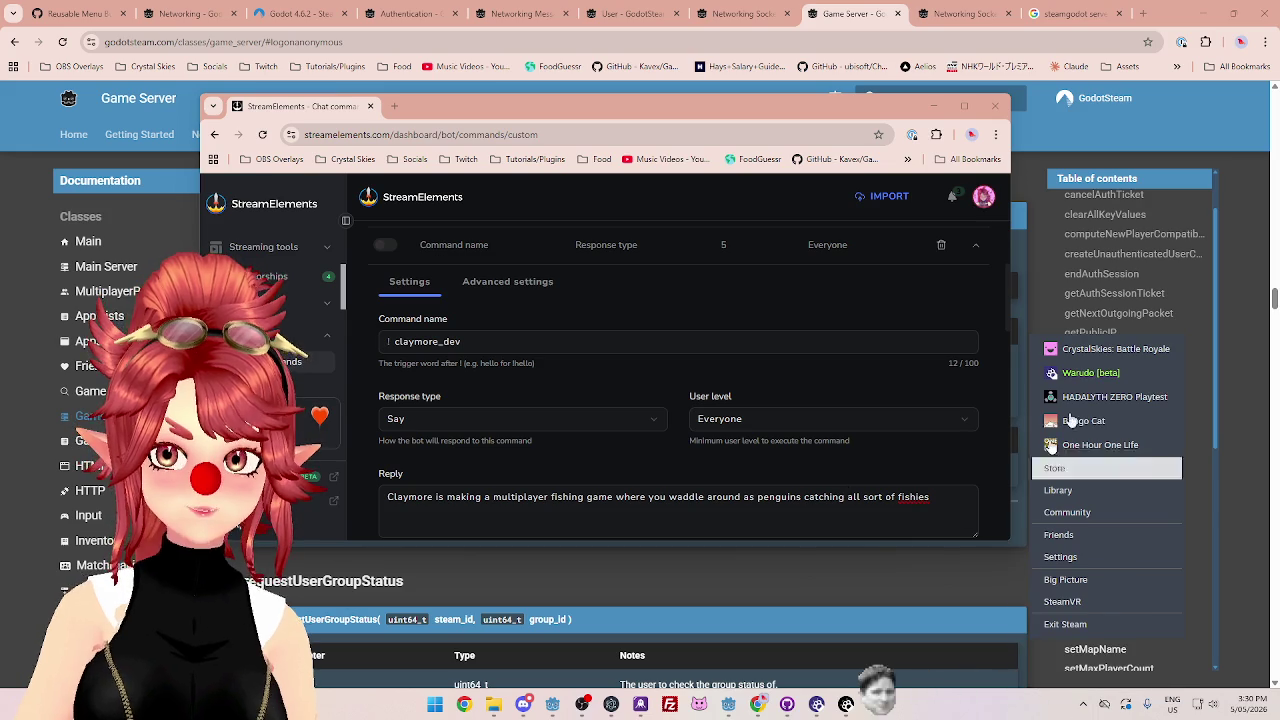
pyautogui.click(1060, 490)
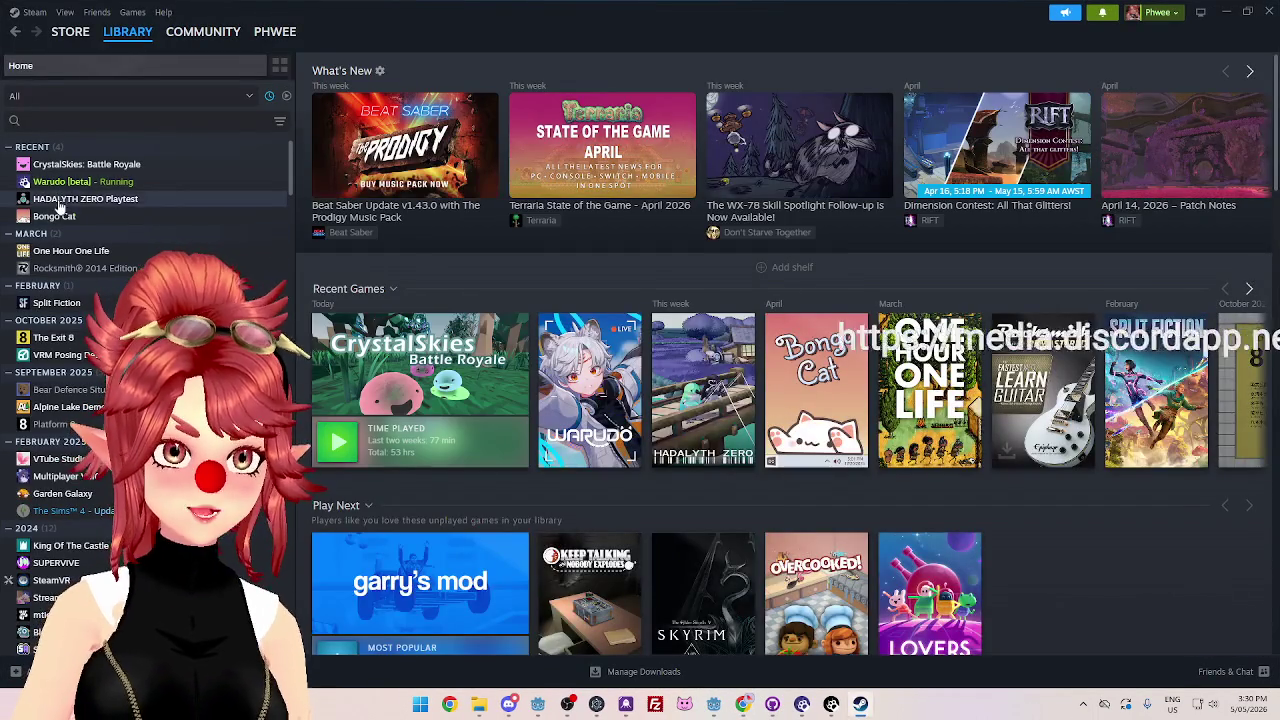
pyautogui.click(85, 198)
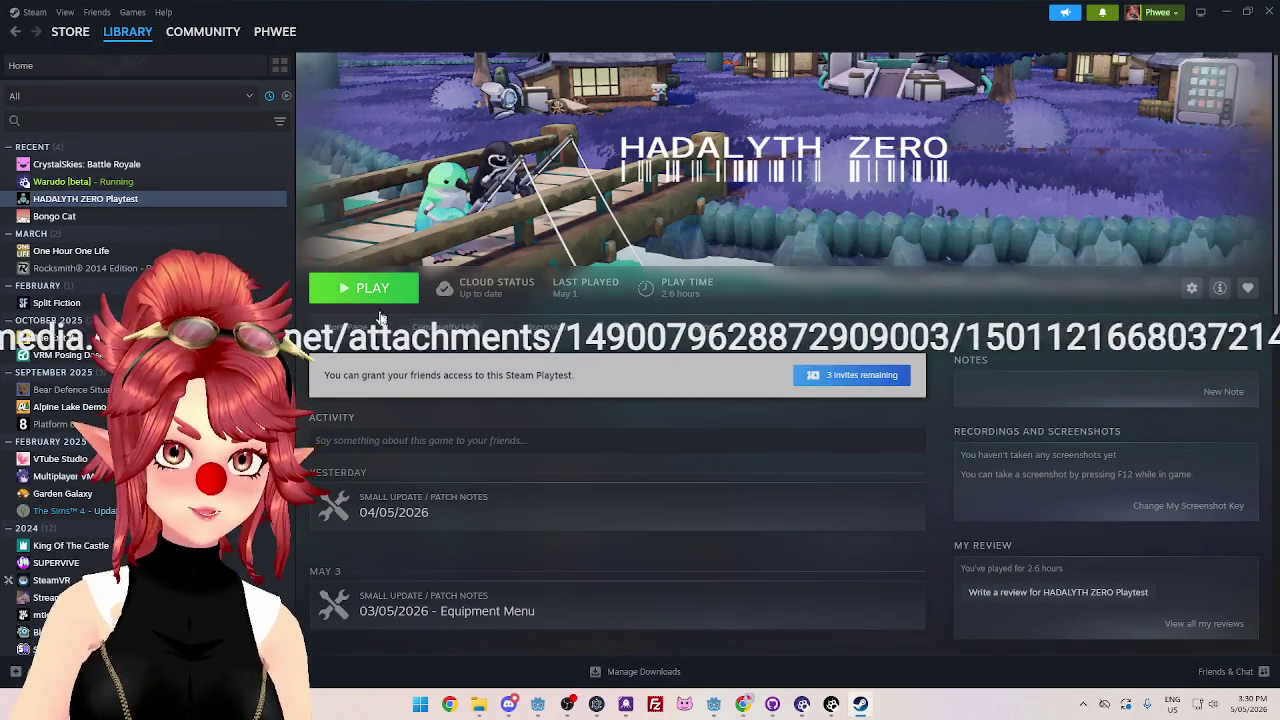
pyautogui.click(342, 327)
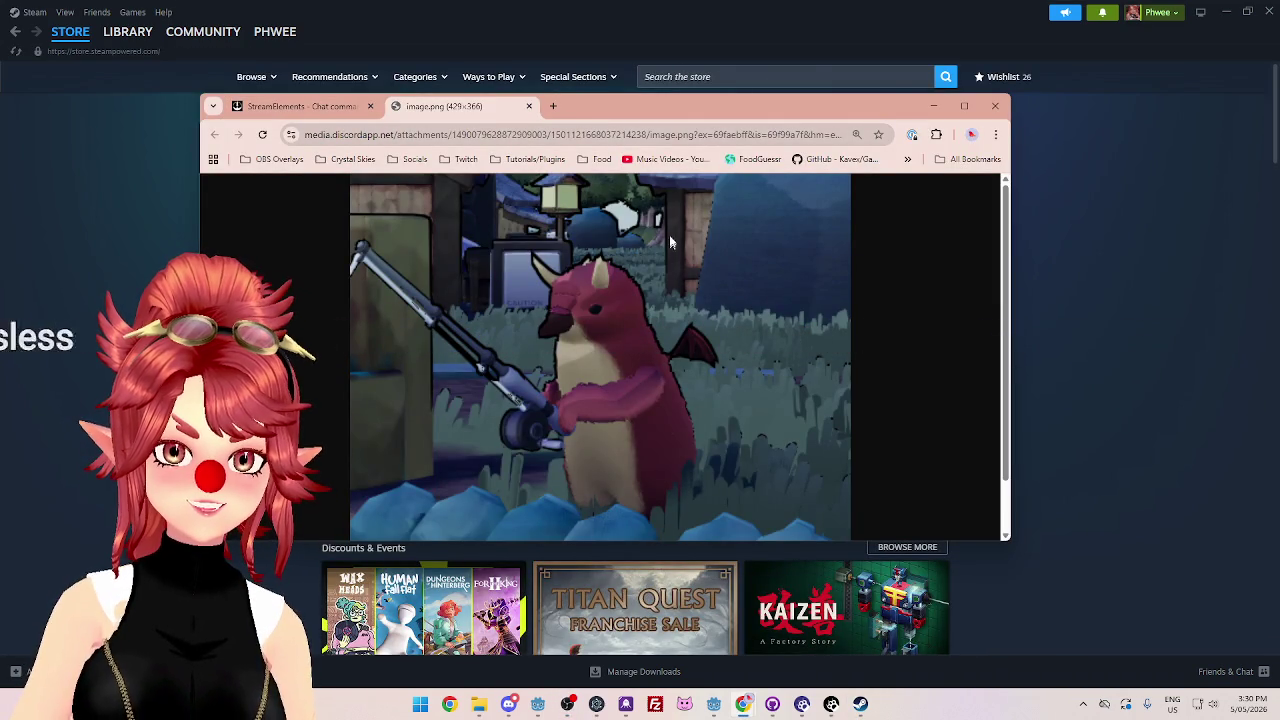
pyautogui.moveTo(783, 118)
pyautogui.mouseDown()
pyautogui.moveTo(818, 125)
pyautogui.moveTo(827, 102)
pyautogui.moveTo(828, 128)
pyautogui.mouseUp()
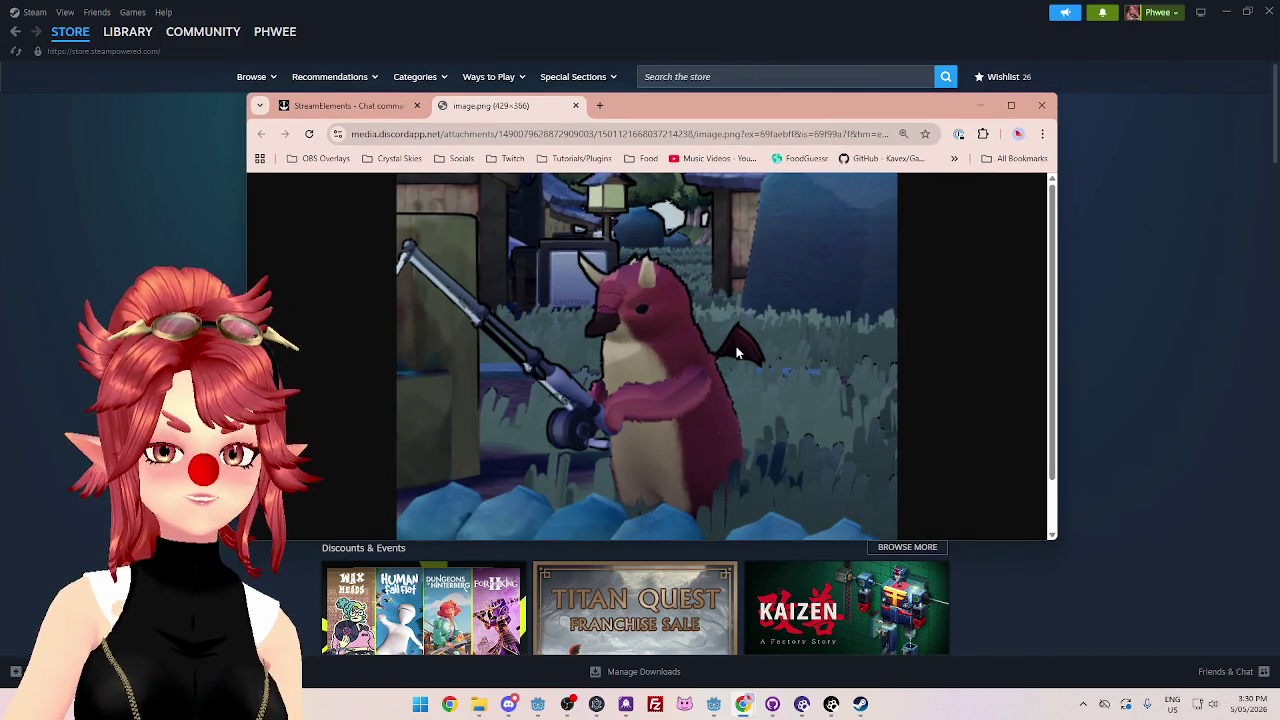
pyautogui.click(747, 30)
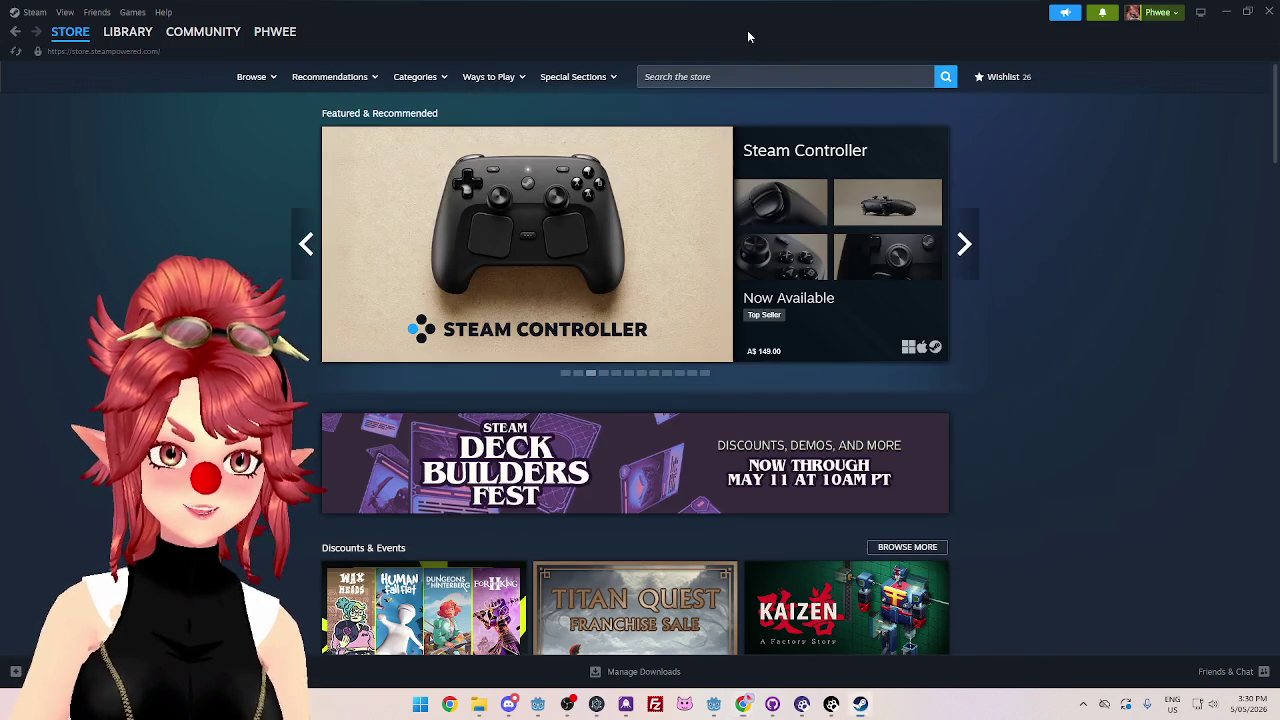
# - Return to the HADALYTH ZERO Playtest library page and scroll through its patch notes
pyautogui.click(128, 32)
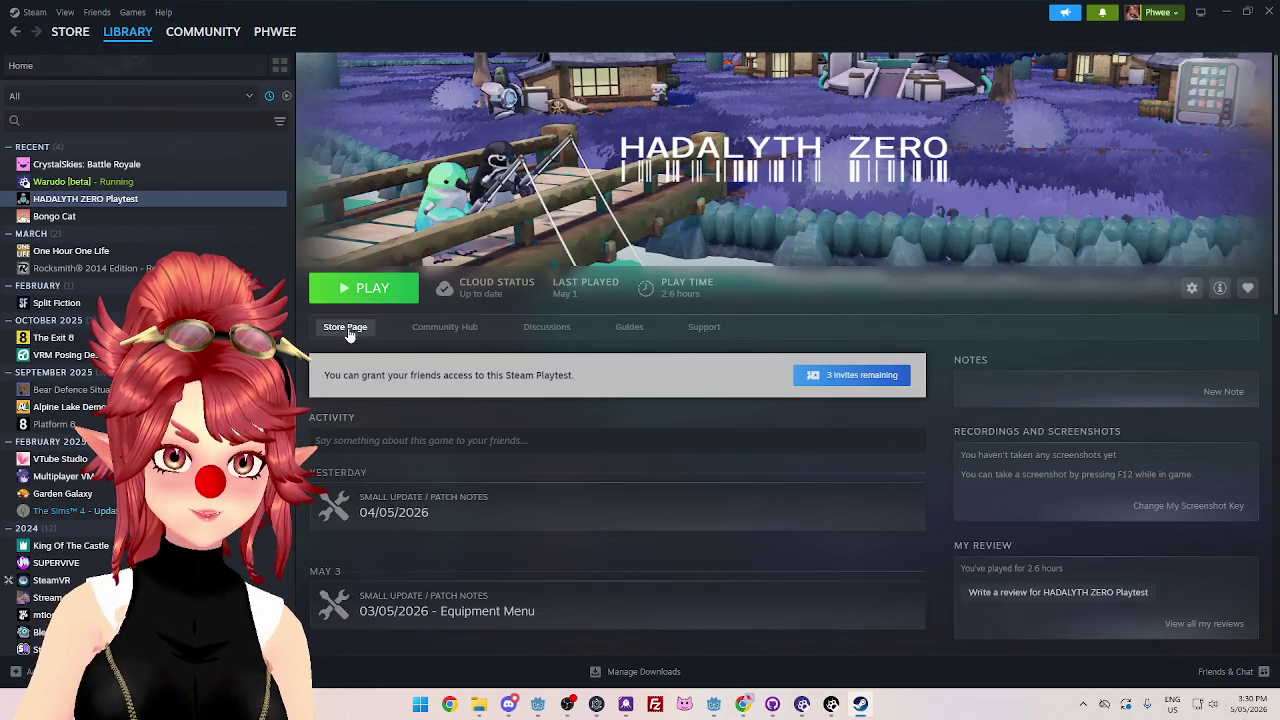
pyautogui.click(344, 327)
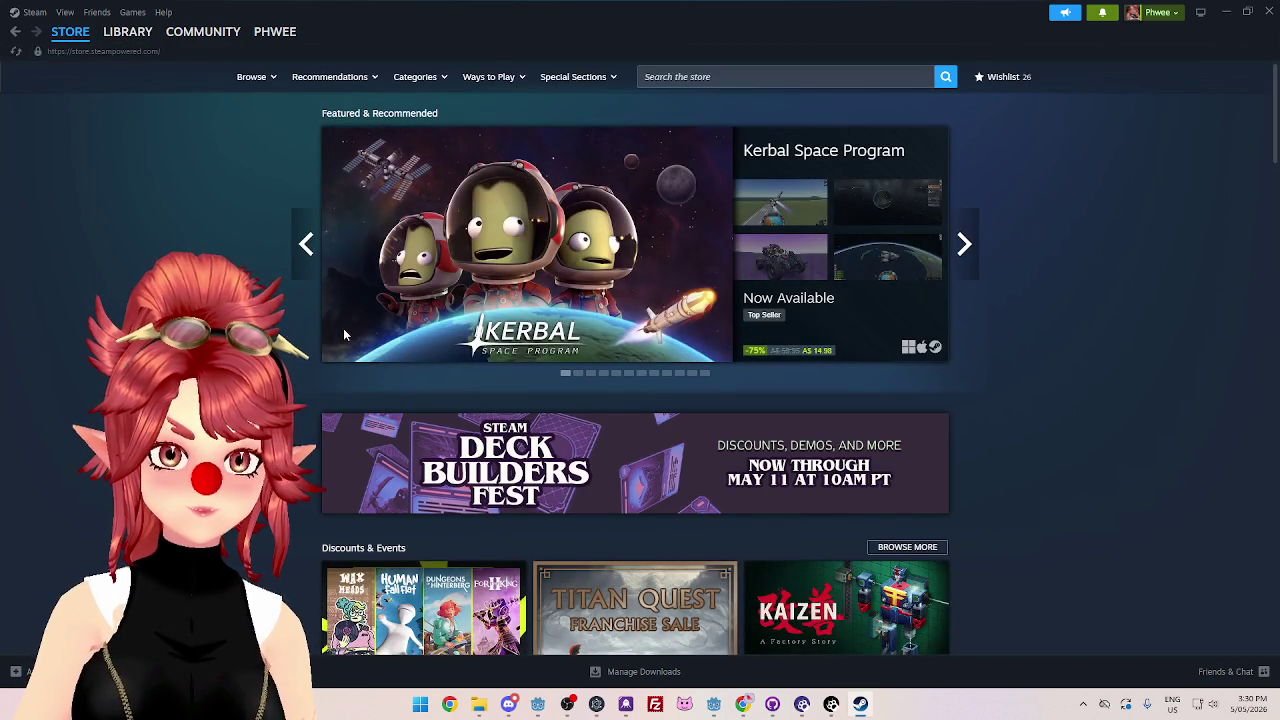
pyautogui.click(130, 38)
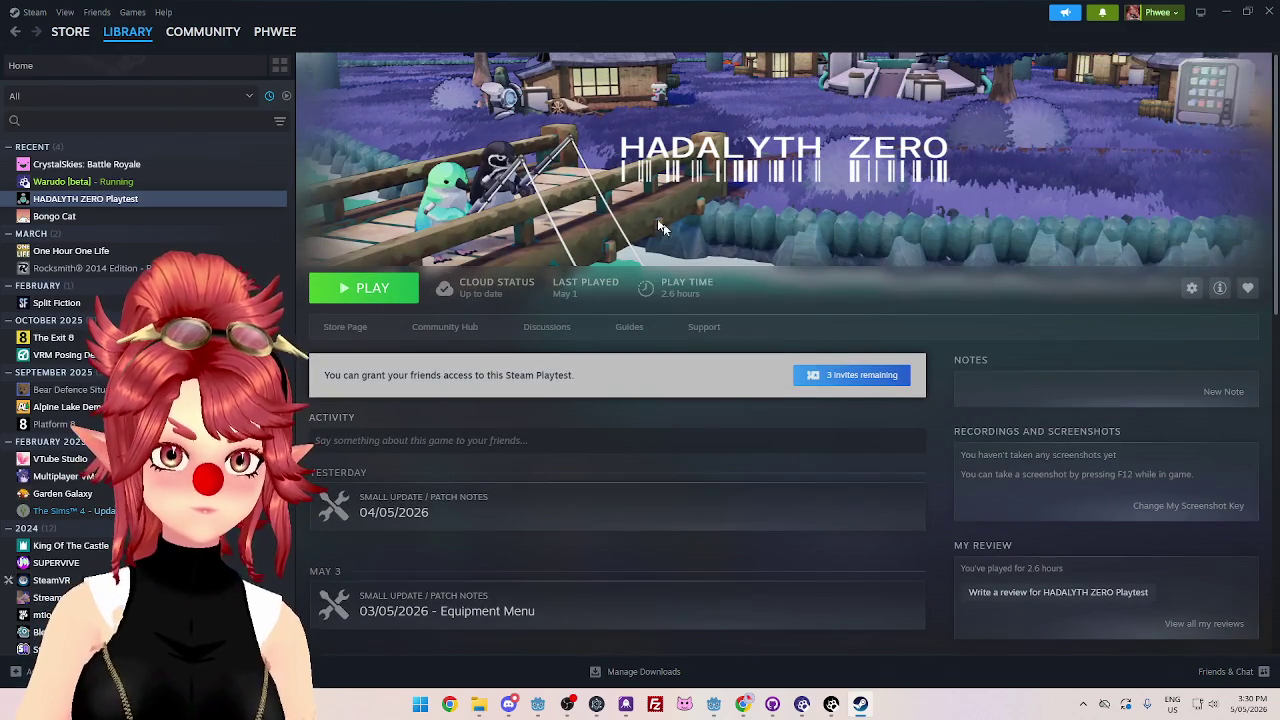
pyautogui.scroll(-1, 1046, 331)
pyautogui.scroll(1, 1046, 331)
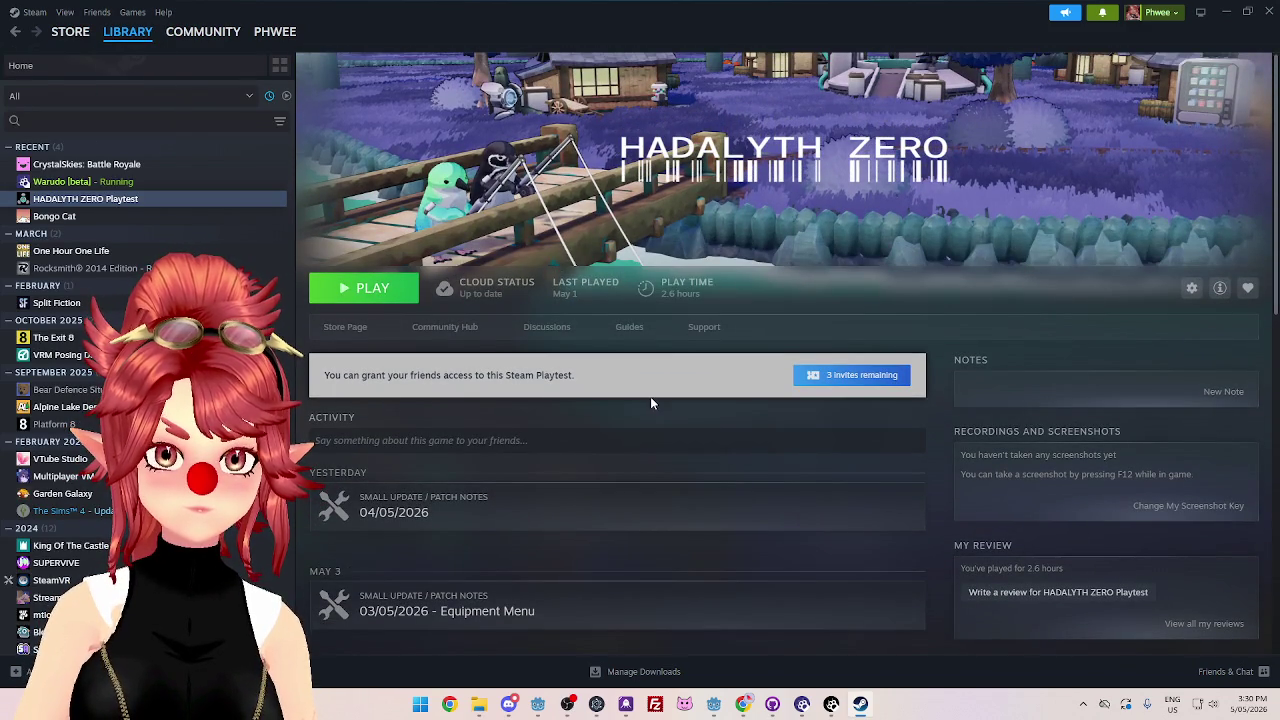
pyautogui.scroll(-7, 649, 392)
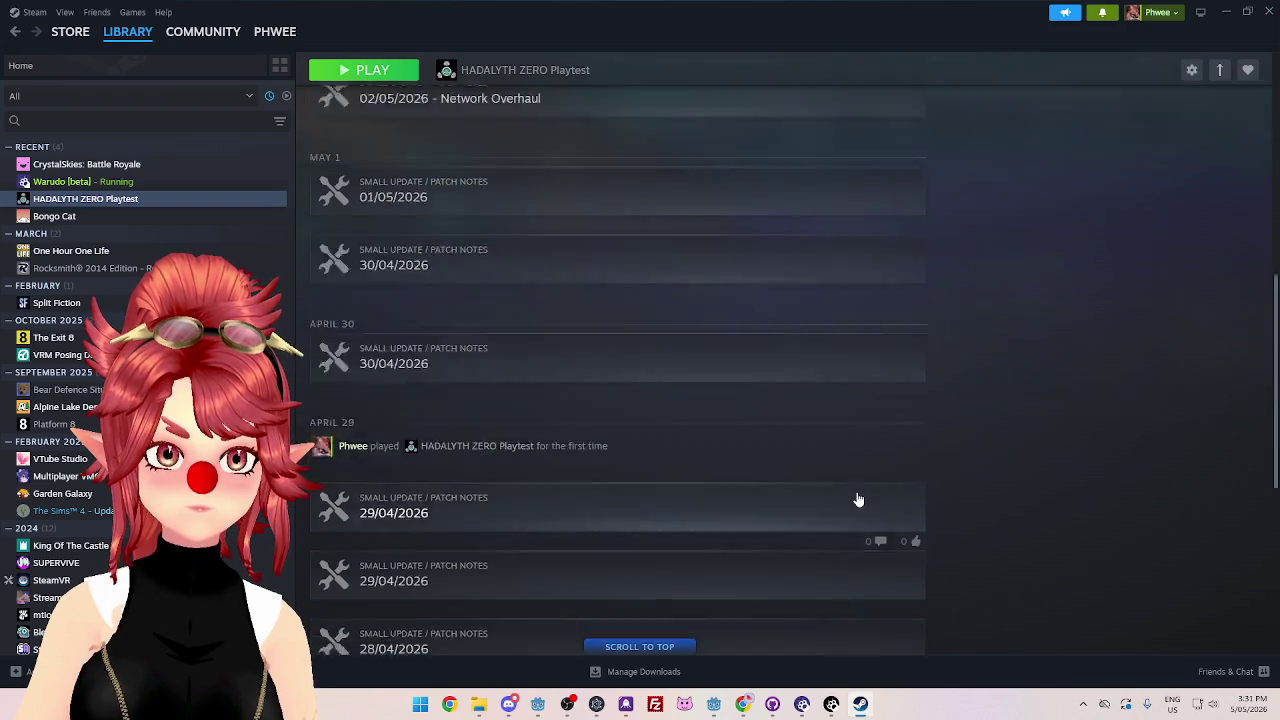
pyautogui.scroll(7, 856, 491)
# - Open and close the game's management options and toggle its details panel
pyautogui.click(1193, 290)
pyautogui.moveTo(1223, 343)
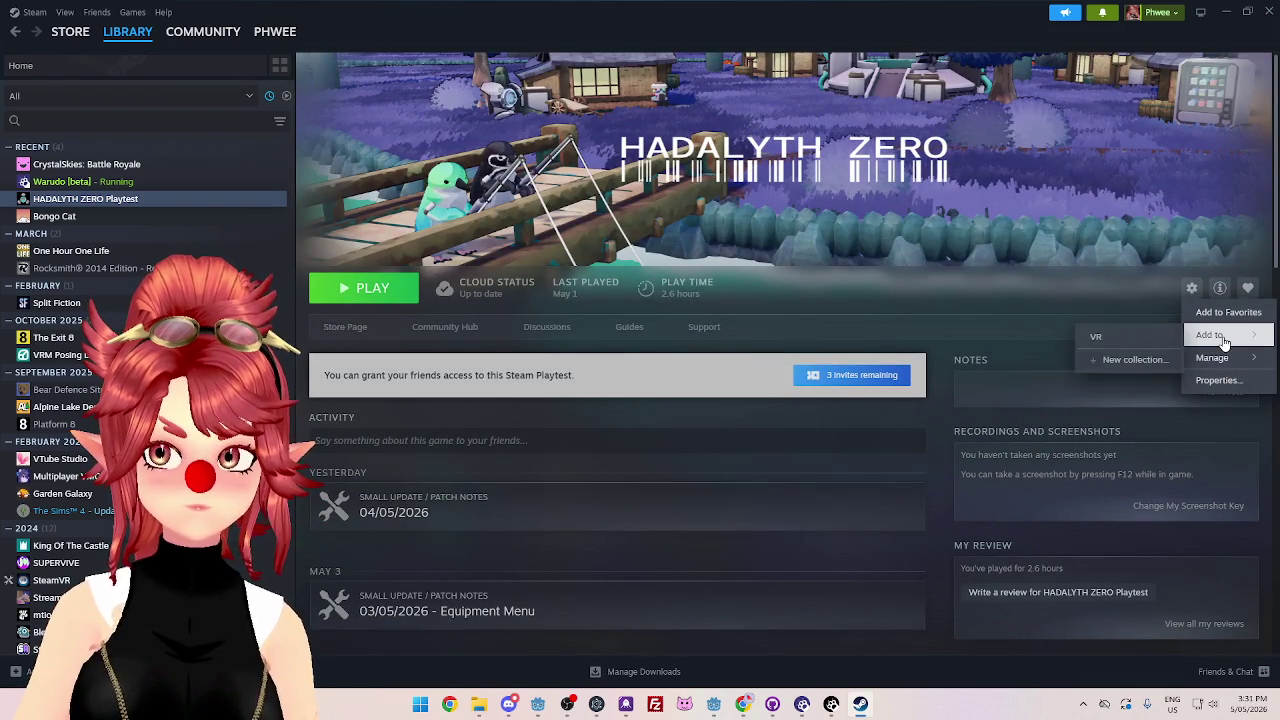
pyautogui.click(1220, 292)
pyautogui.click(1220, 290)
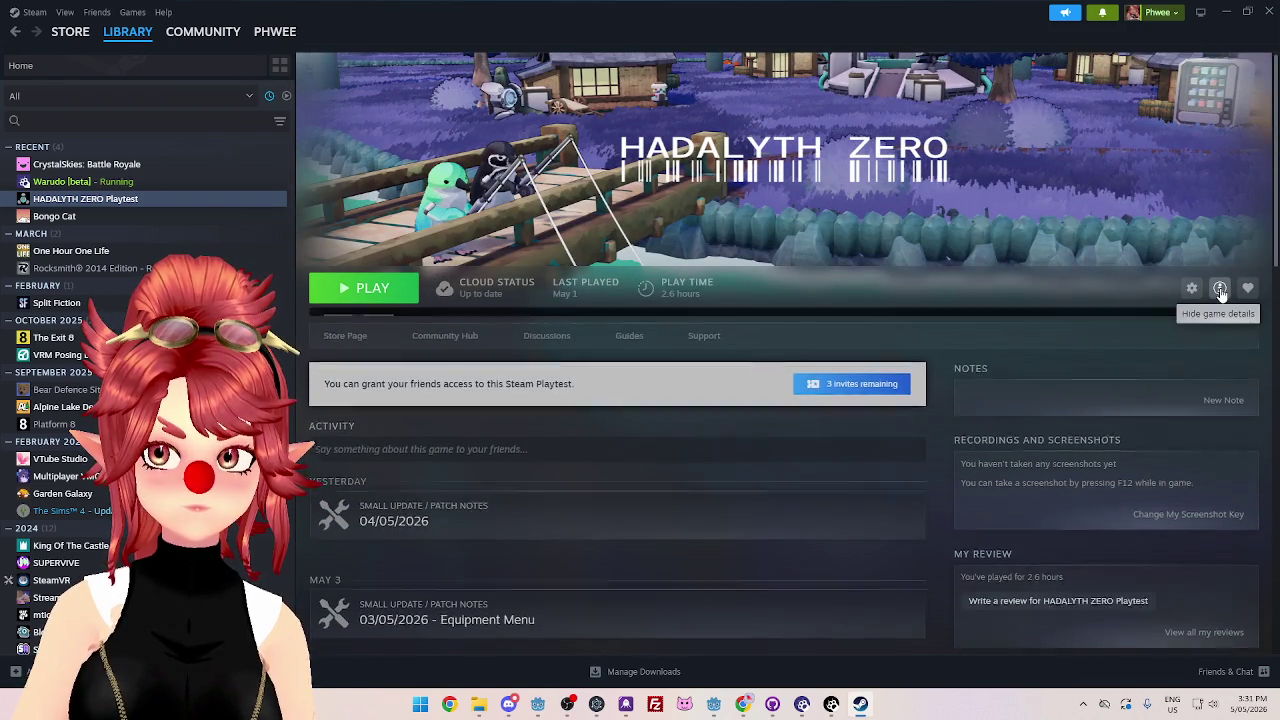
pyautogui.click(1220, 290)
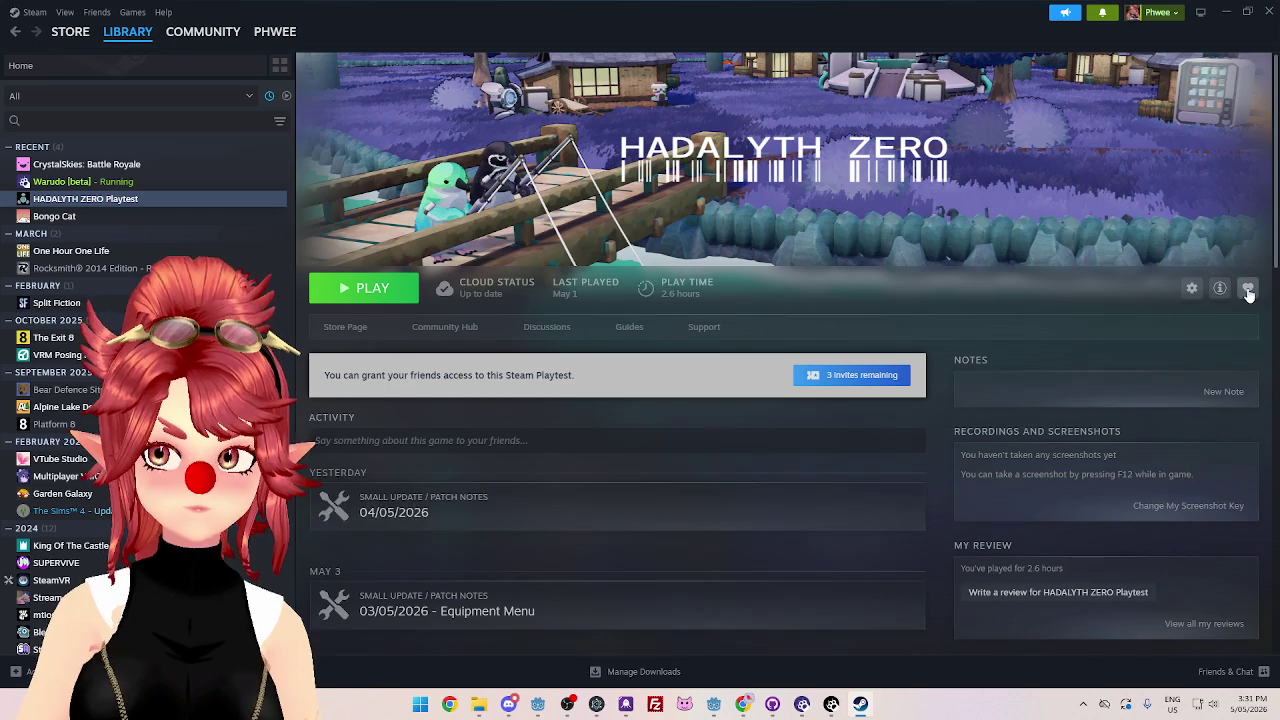
pyautogui.click(1220, 290)
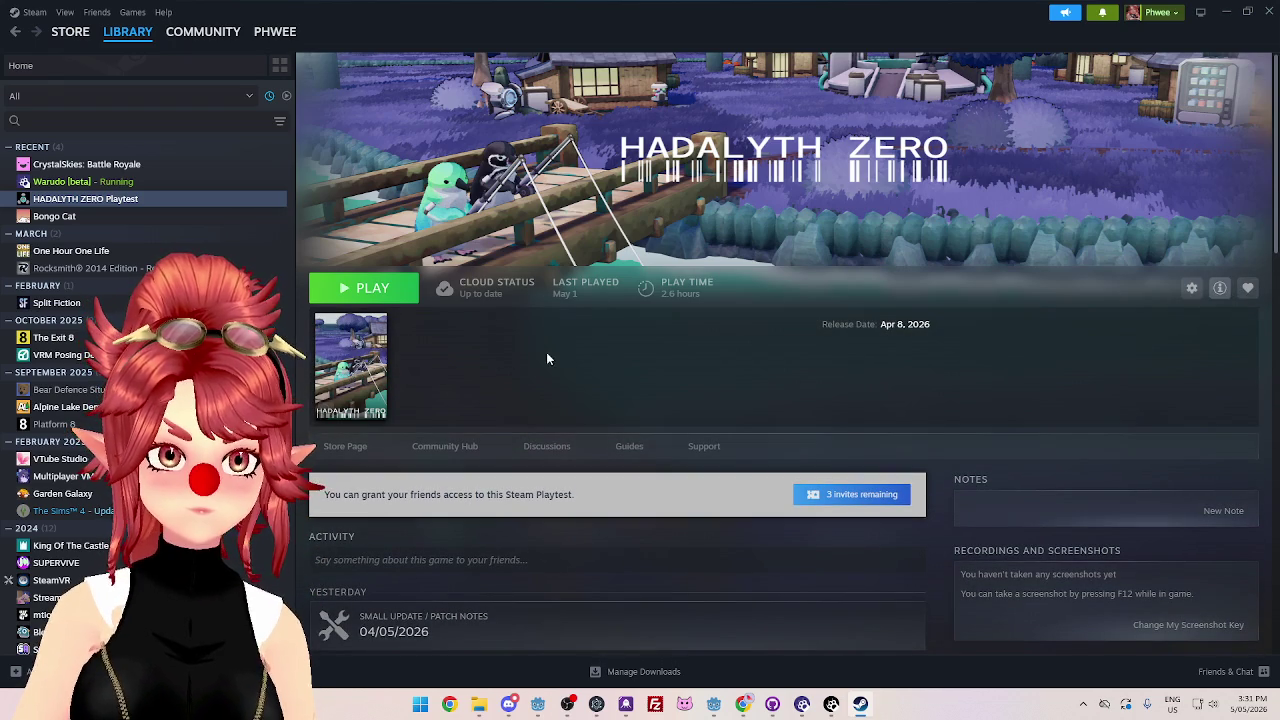
# - Close the management options again and bring the image.png browser window forward
pyautogui.click(1192, 290)
pyautogui.click(1082, 390)
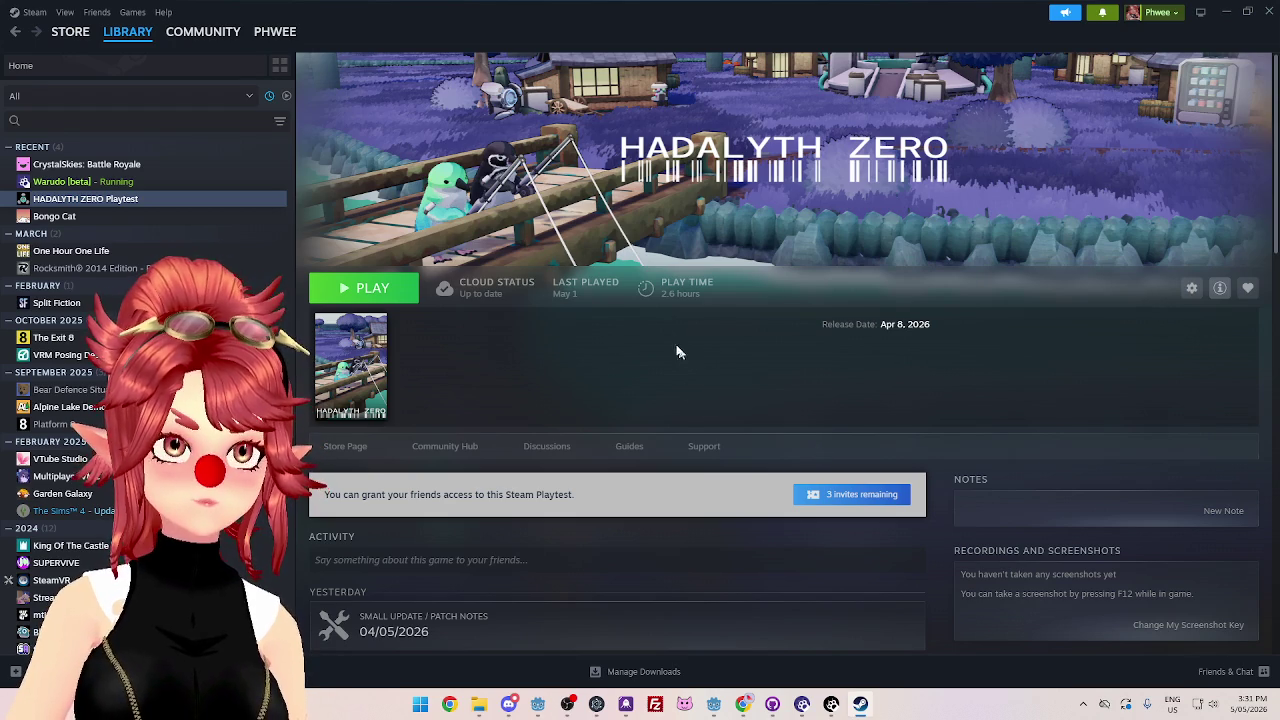
pyautogui.moveTo(743, 704)
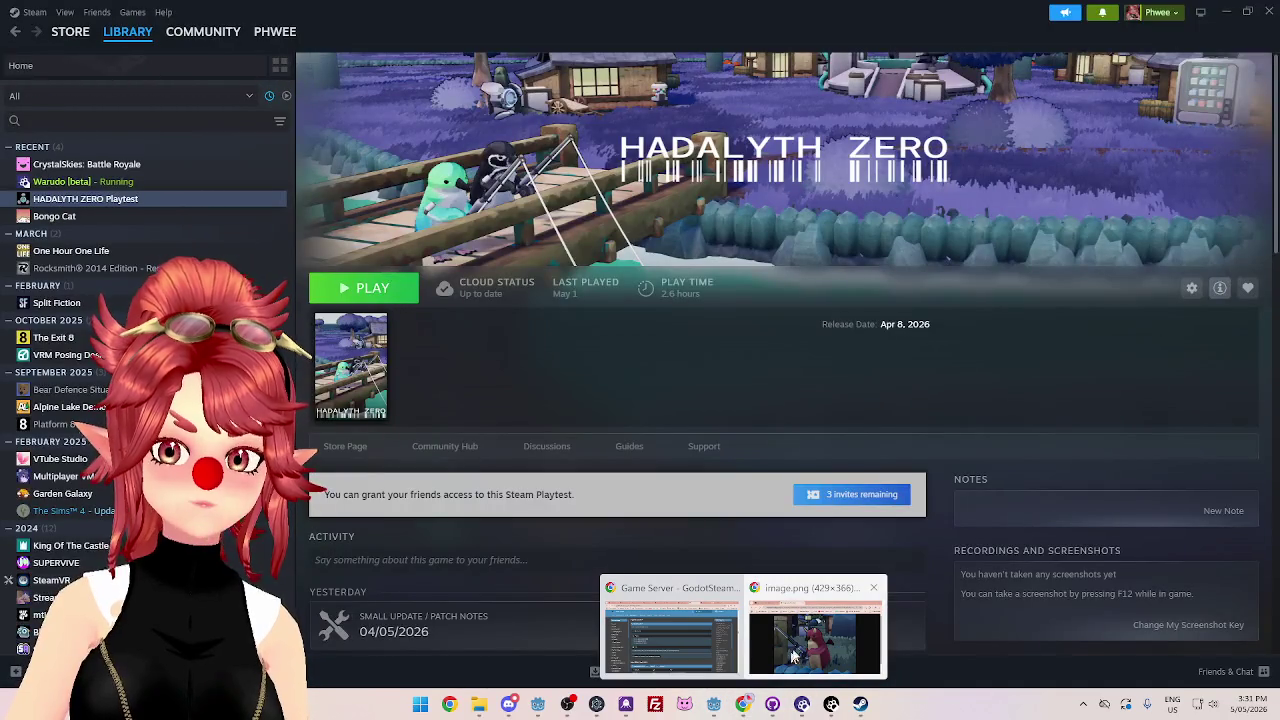
pyautogui.click(797, 607)
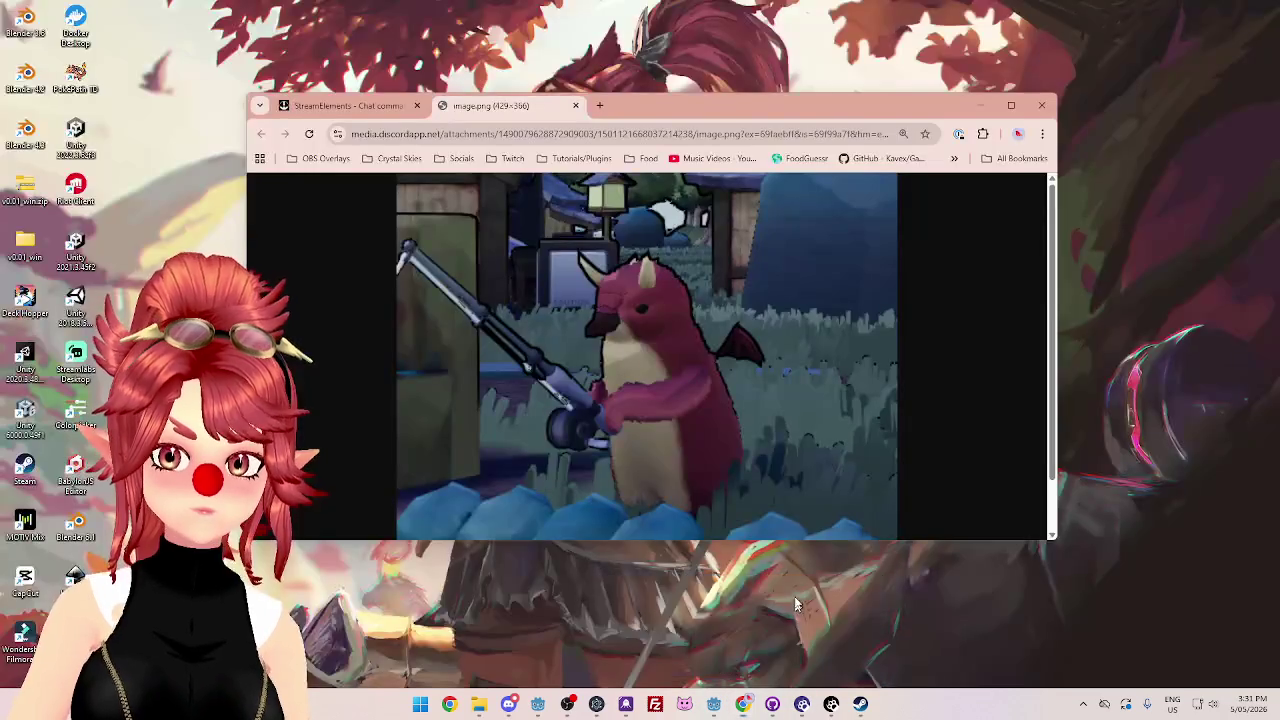
# - Close the image and extend the reply to note the game has no store page yet
pyautogui.click(576, 106)
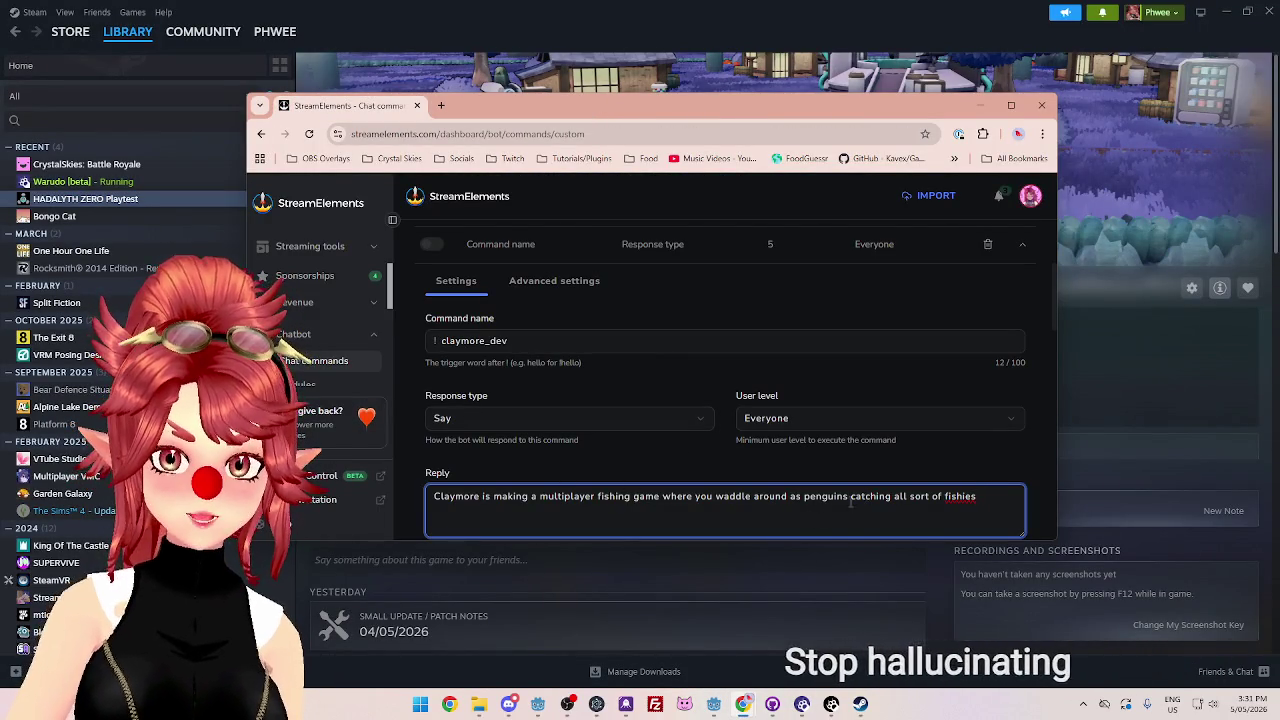
pyautogui.hotkey('ctrl', 'shift', 'Left')
pyautogui.hotkey('ctrl', 'shift', 'Left')
pyautogui.hotkey('ctrl', 'shift', 'Left')
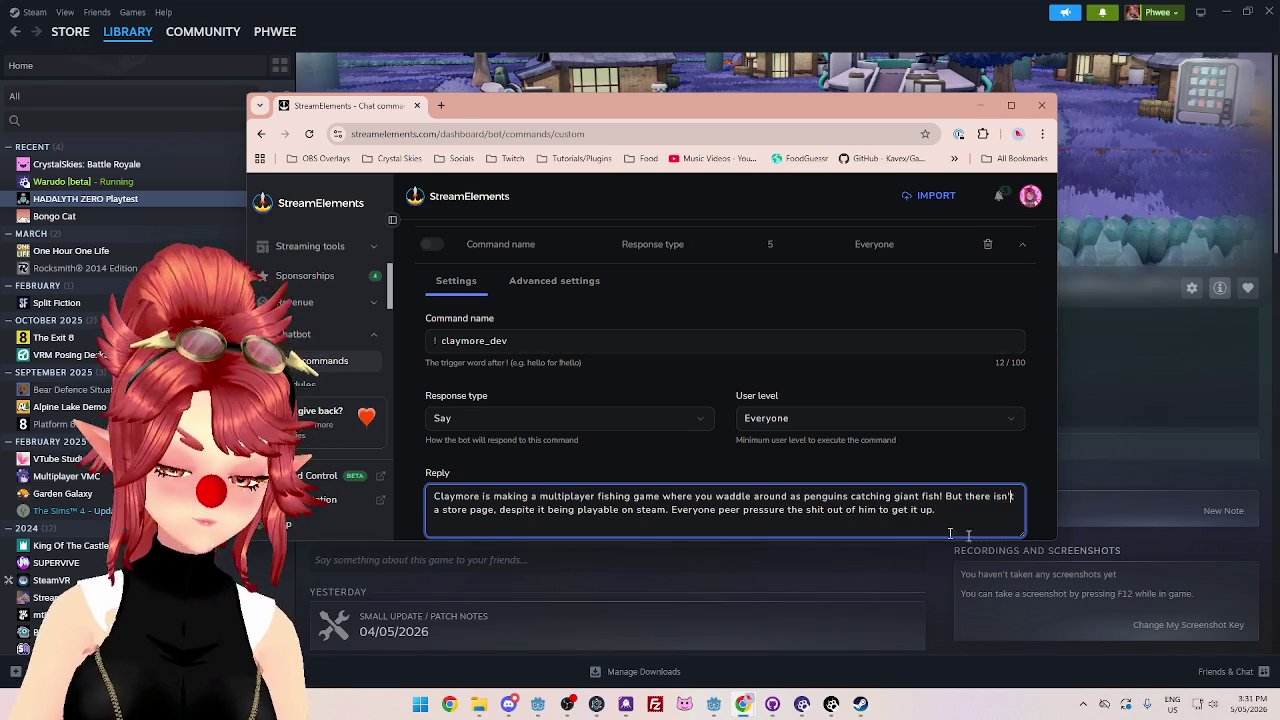
pyautogui.hotkey('ctrl', 's')
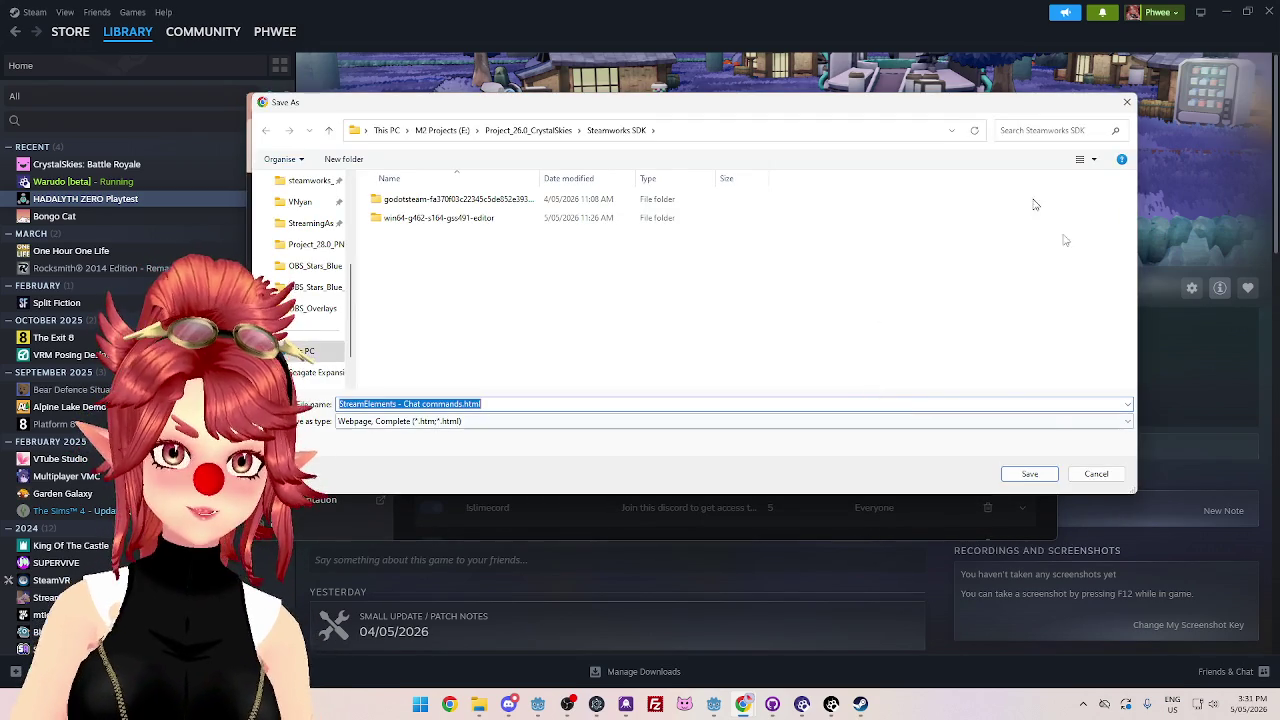
pyautogui.click(1095, 474)
# - Activate the !claymore_dev command and close the StreamElements browser window
pyautogui.scroll(3, 891, 391)
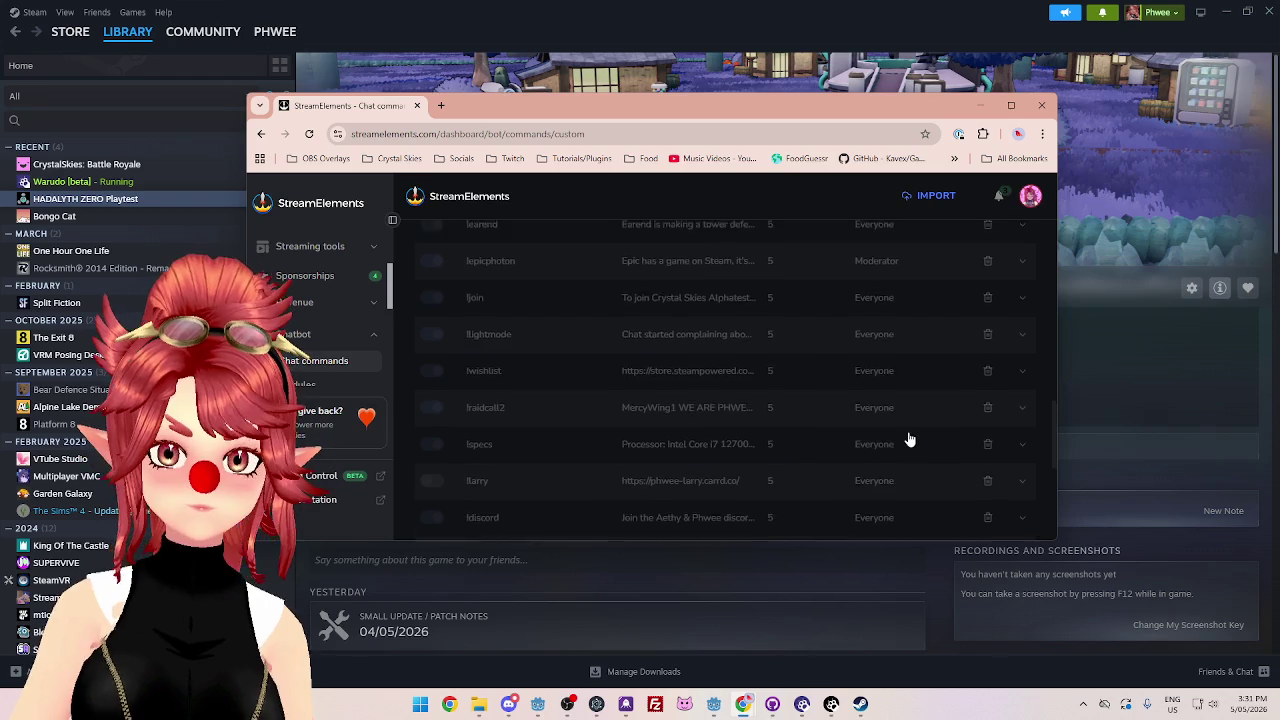
pyautogui.scroll(-10, 563, 427)
pyautogui.scroll(9, 606, 435)
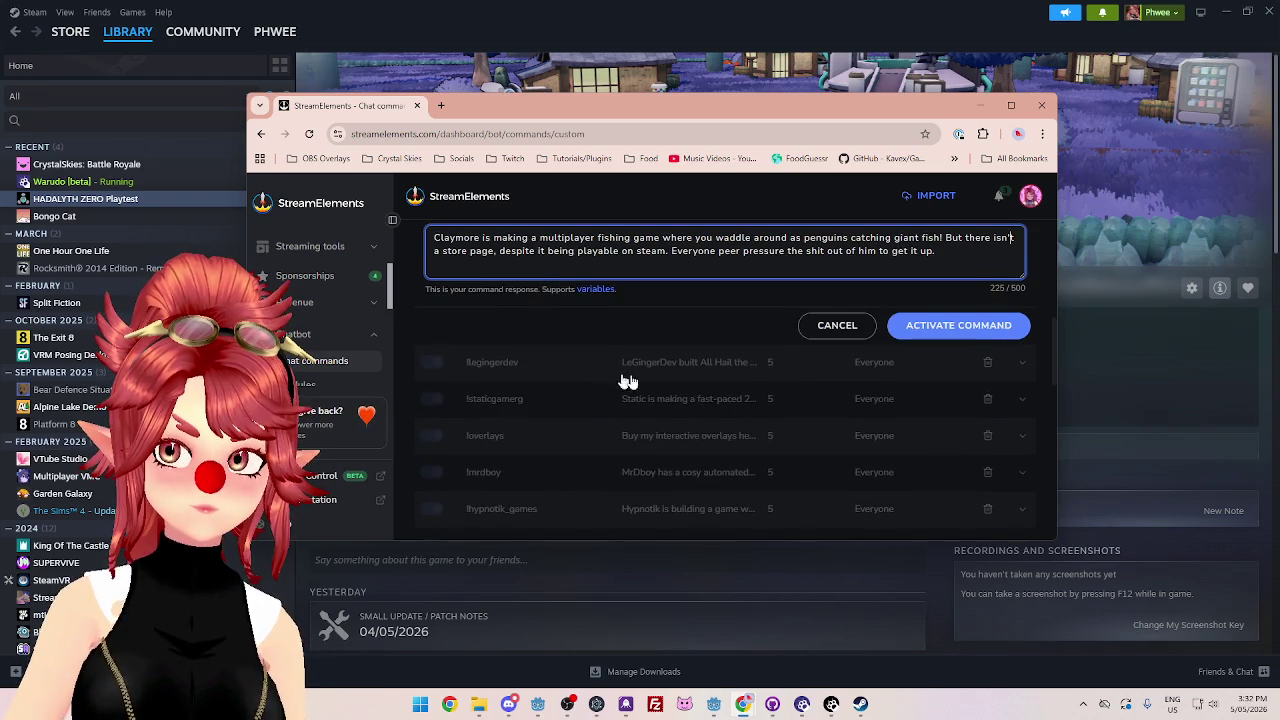
pyautogui.scroll(3, 570, 374)
pyautogui.scroll(-2, 634, 380)
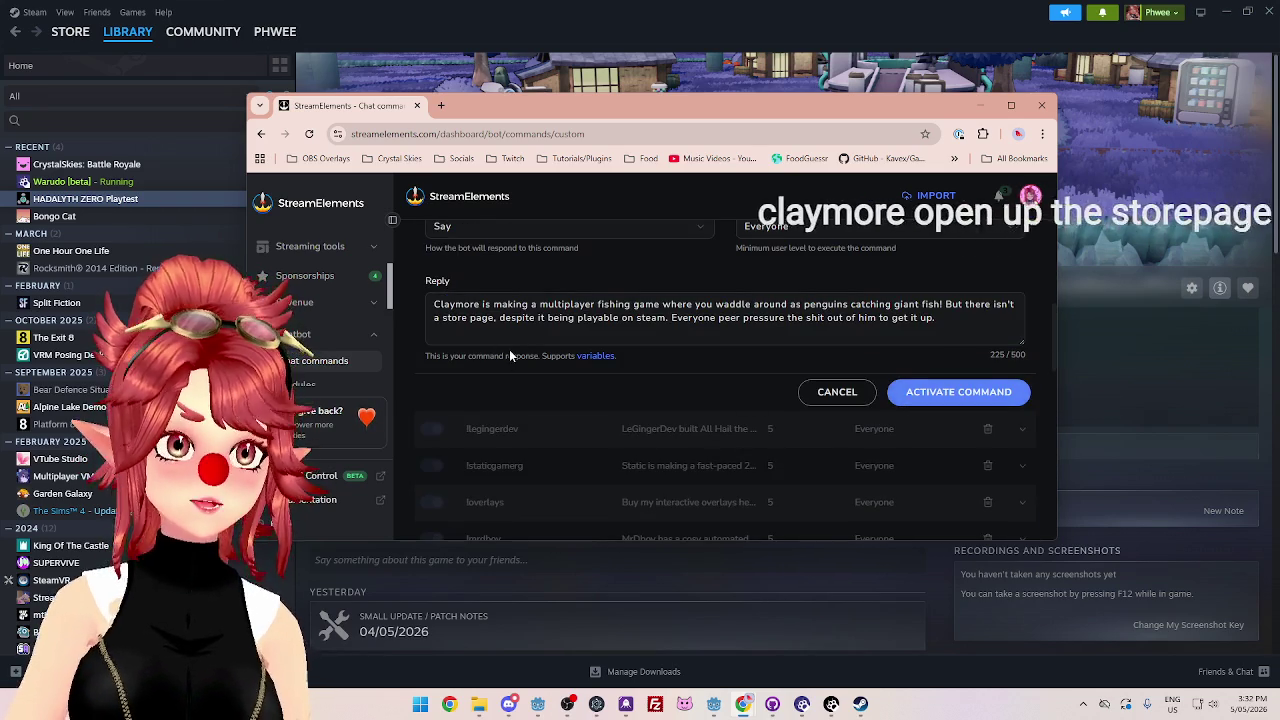
pyautogui.click(958, 391)
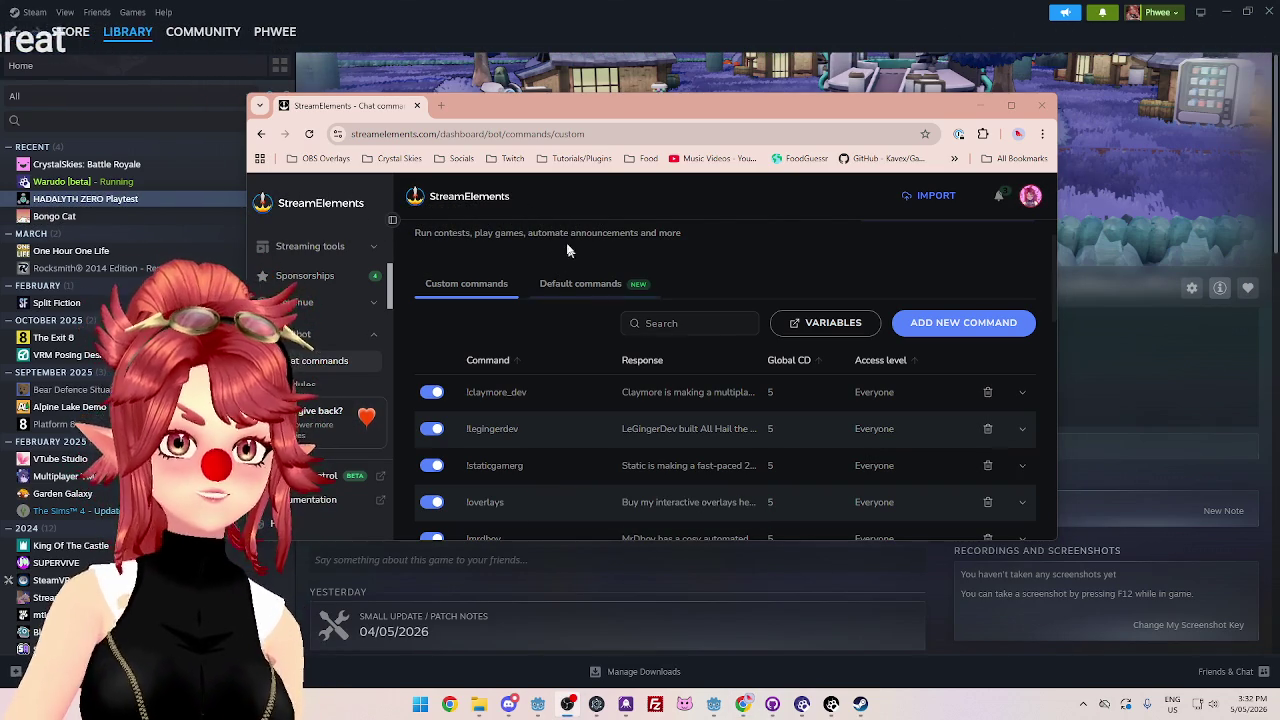
pyautogui.moveTo(439, 120); pyautogui.dragTo(485, 125)
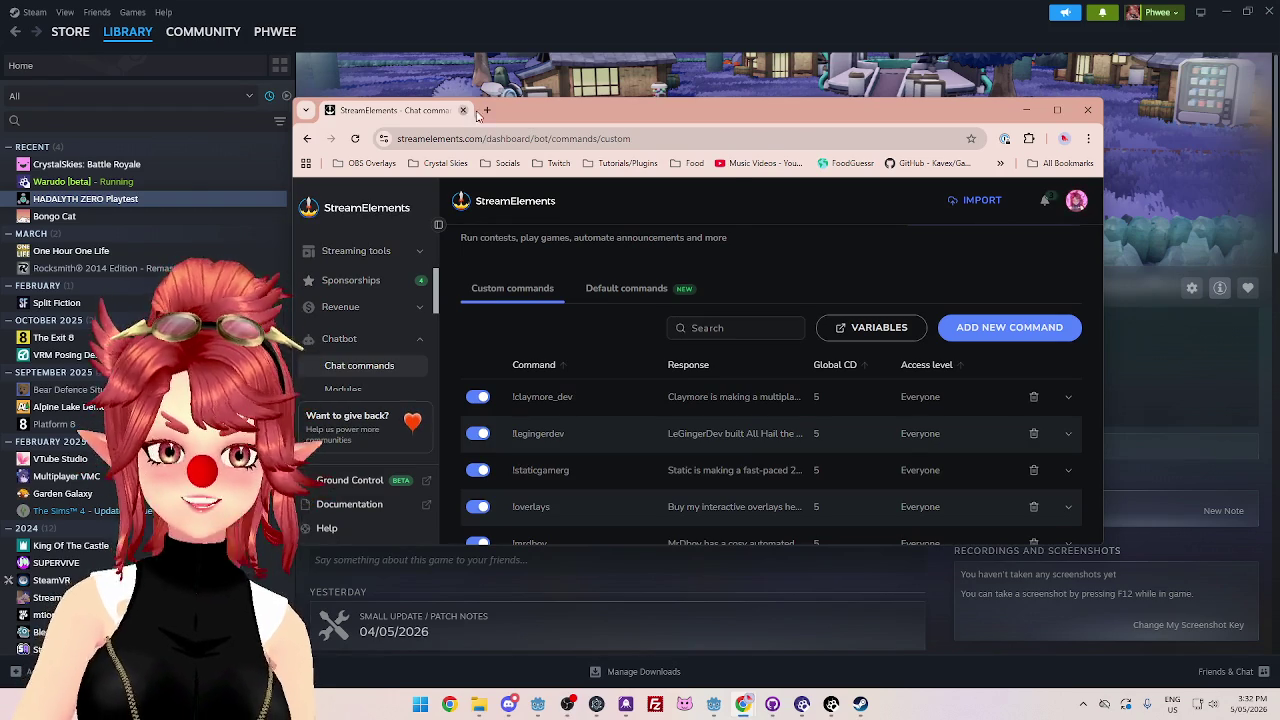
pyautogui.click(905, 78)
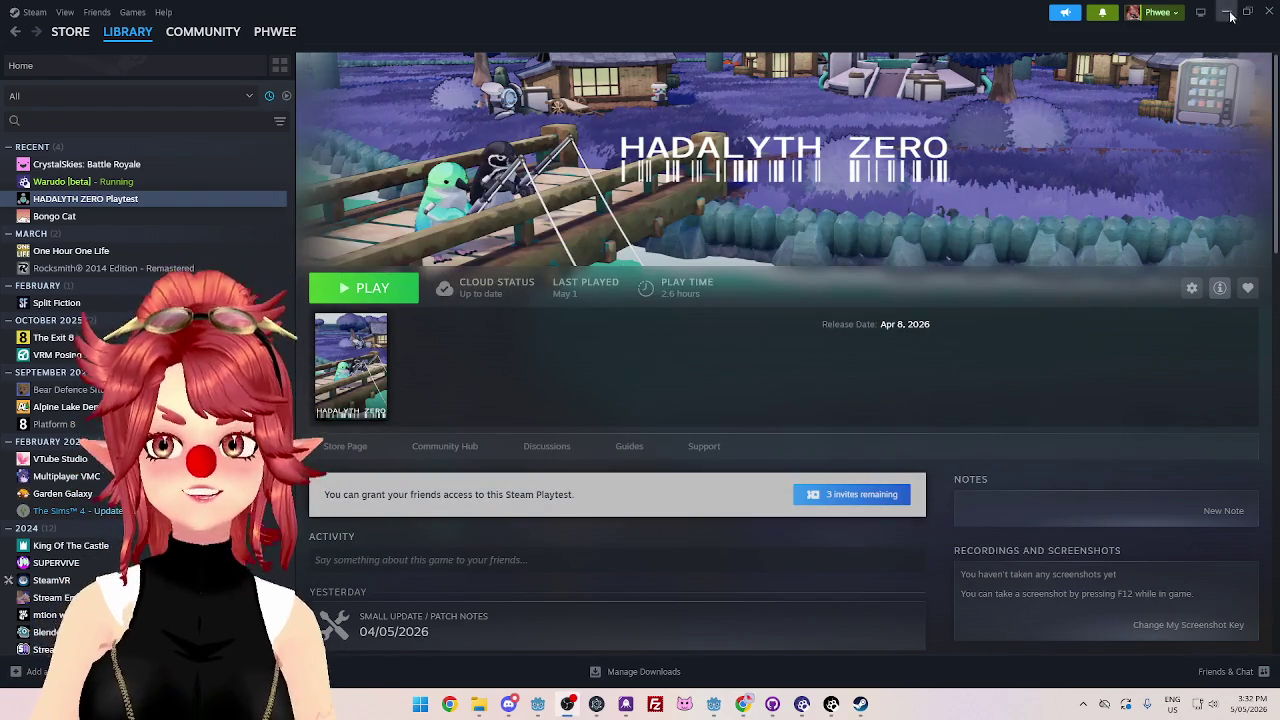
# - Minimize Steam and bring the Godot editor showing ClientManager.gd to the front
pyautogui.click(1228, 12)
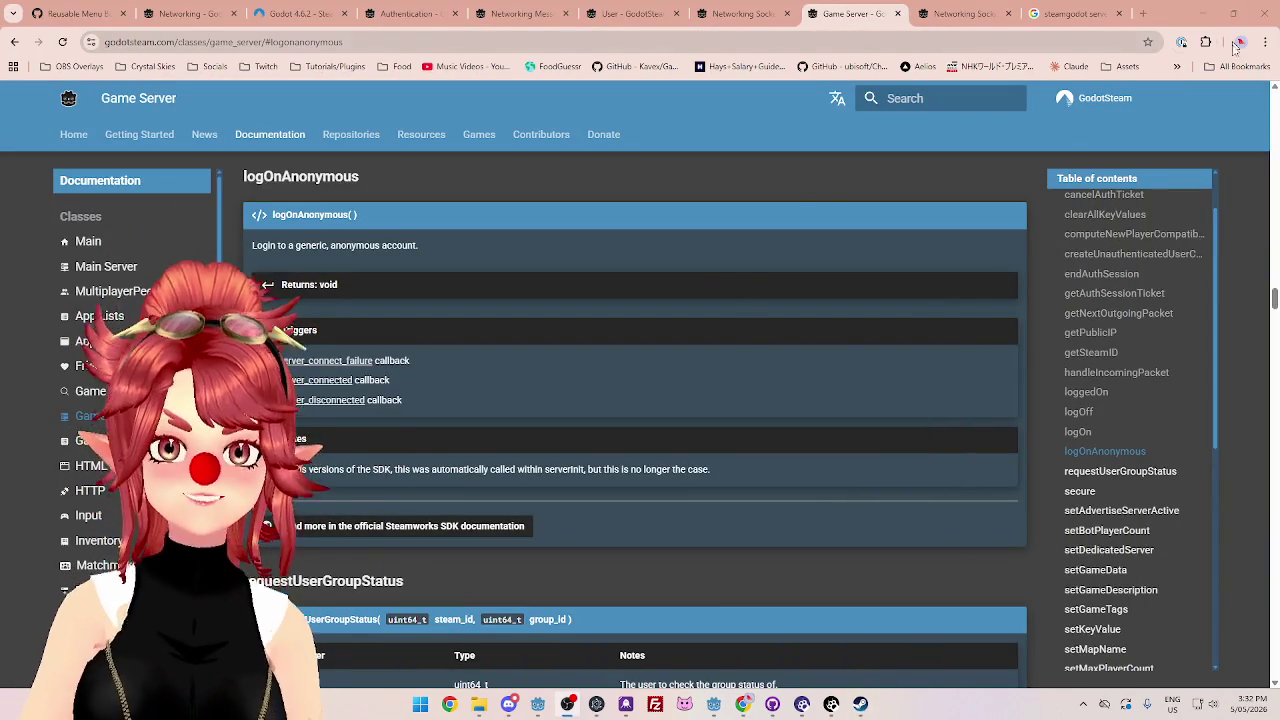
pyautogui.moveTo(713, 703)
pyautogui.click(773, 597)
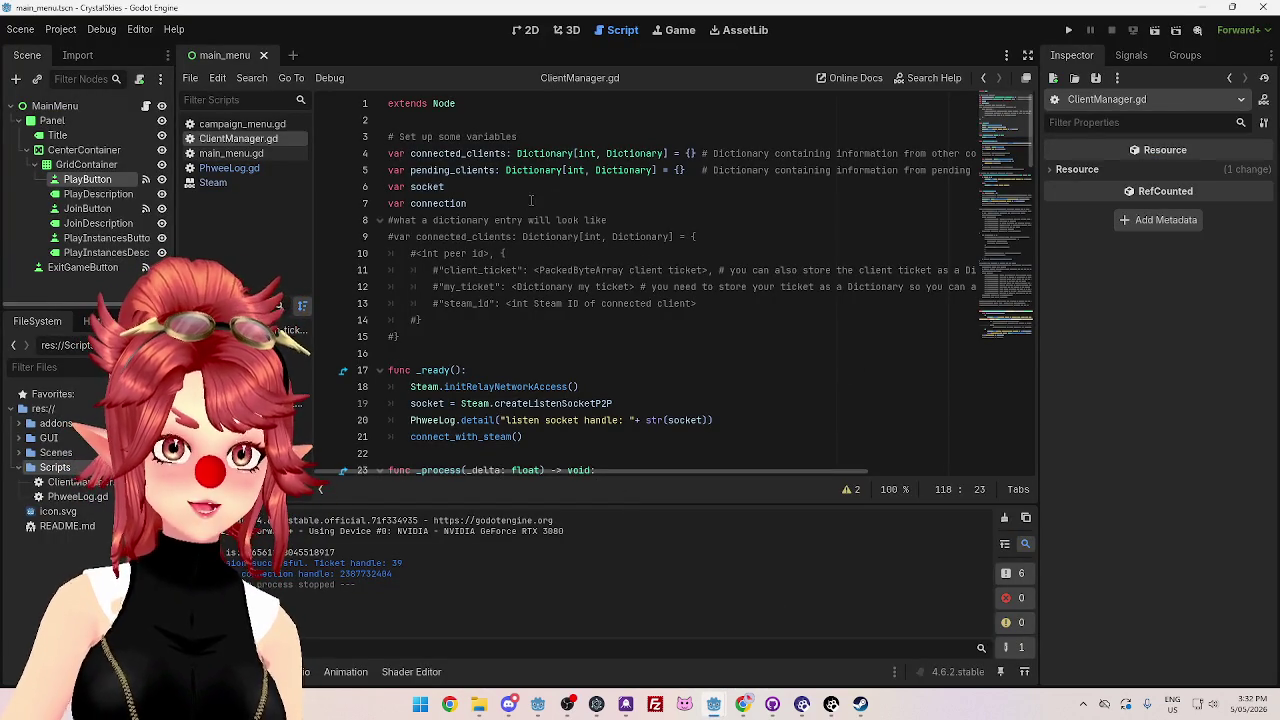
# - Insert a blank line above var socket in ClientManager.gd
pyautogui.click(552, 206)
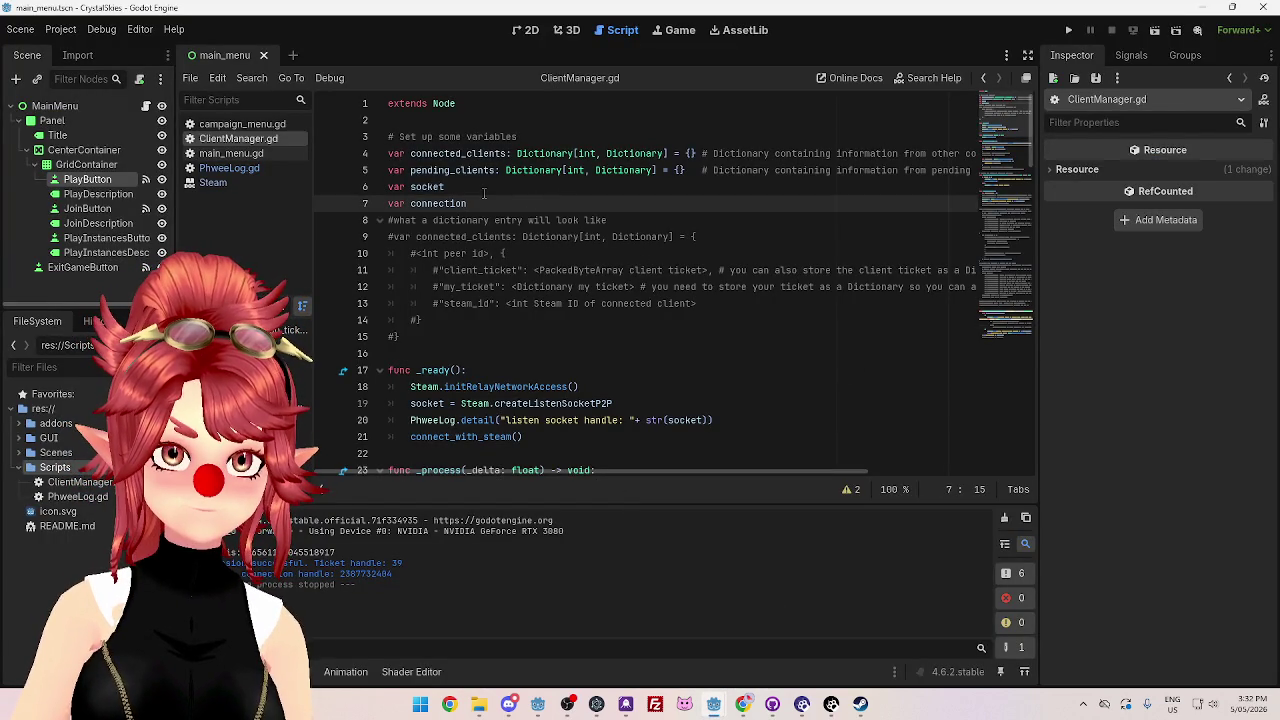
pyautogui.scroll(-2, 484, 193)
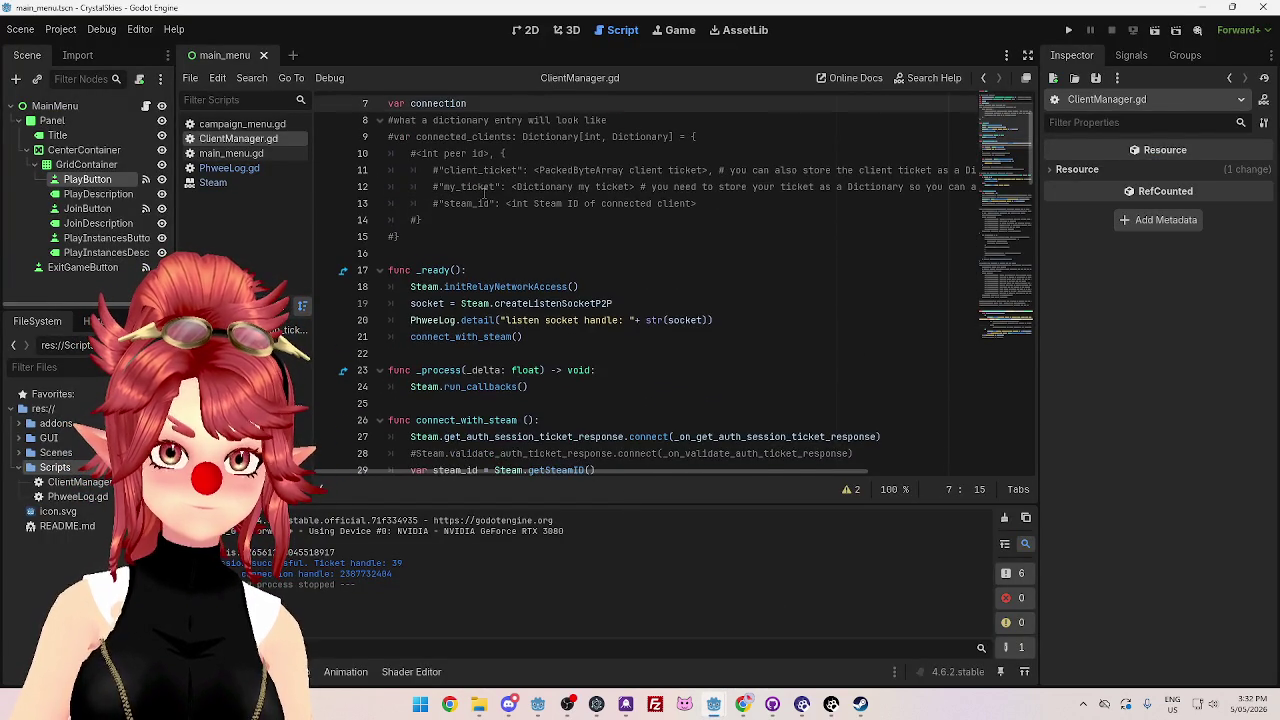
pyautogui.scroll(-4, 484, 193)
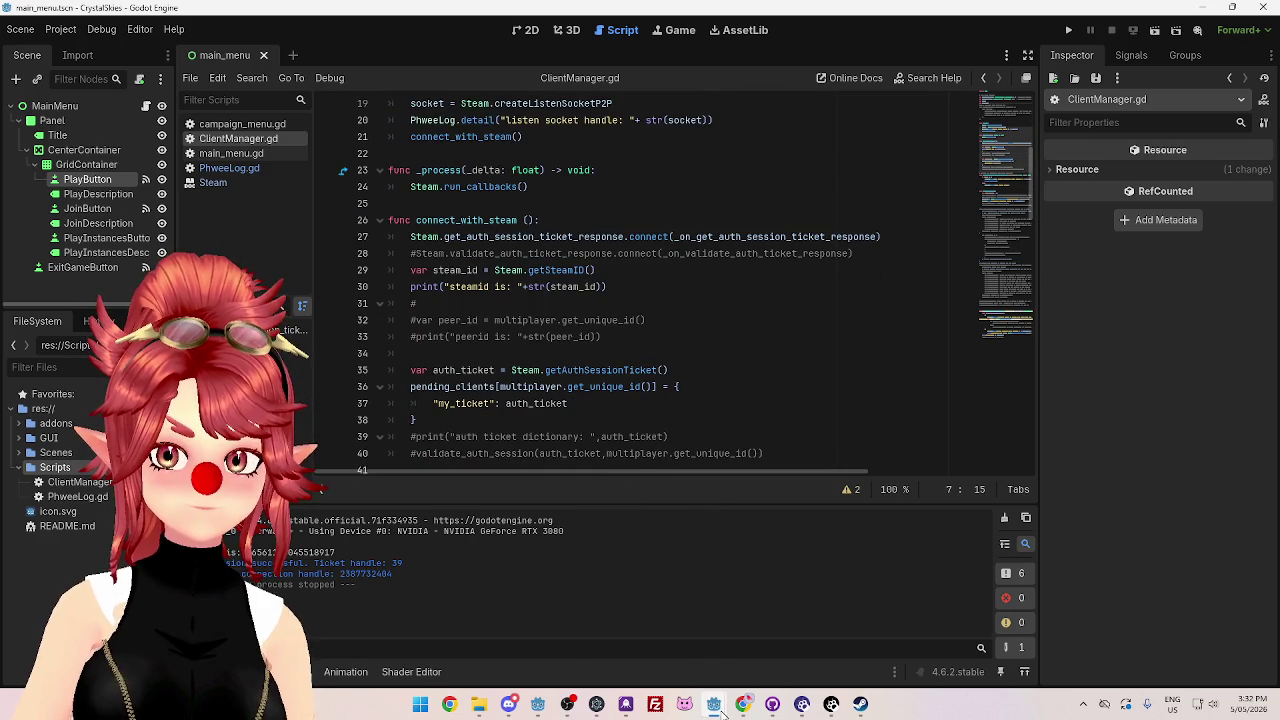
pyautogui.click(660, 303)
pyautogui.scroll(-3, 656, 331)
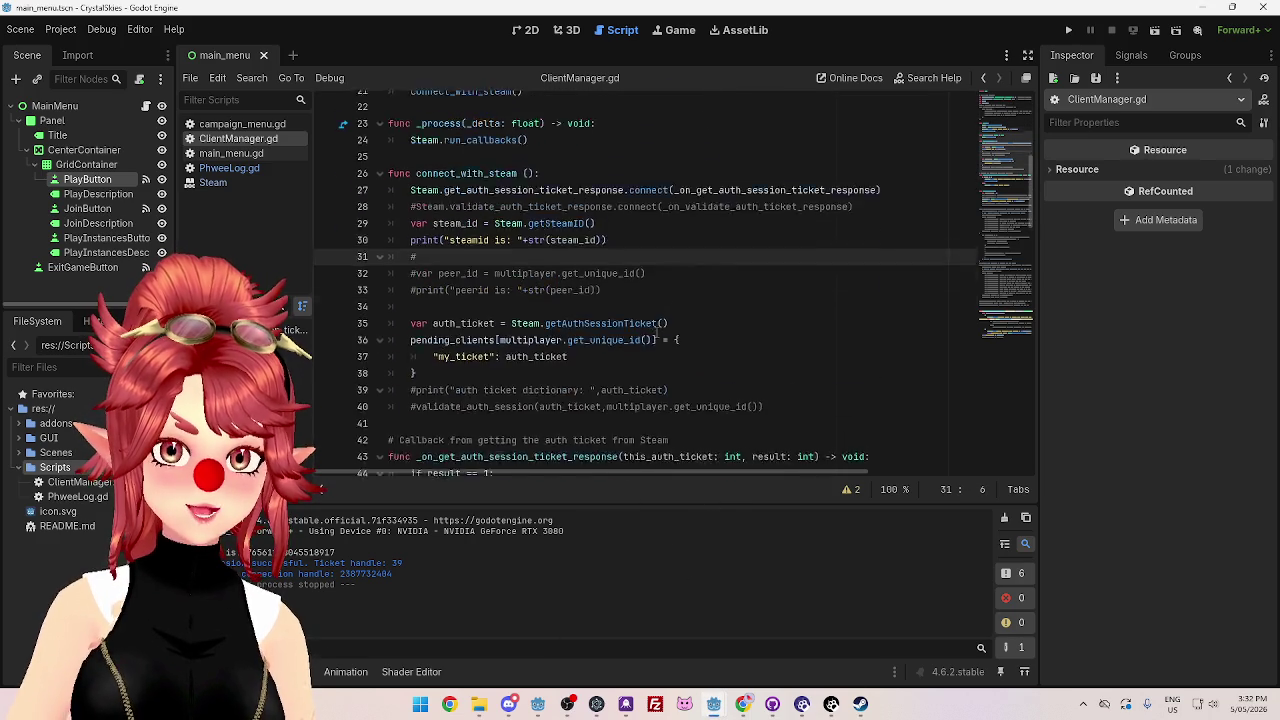
pyautogui.scroll(4, 656, 331)
pyautogui.scroll(5, 656, 331)
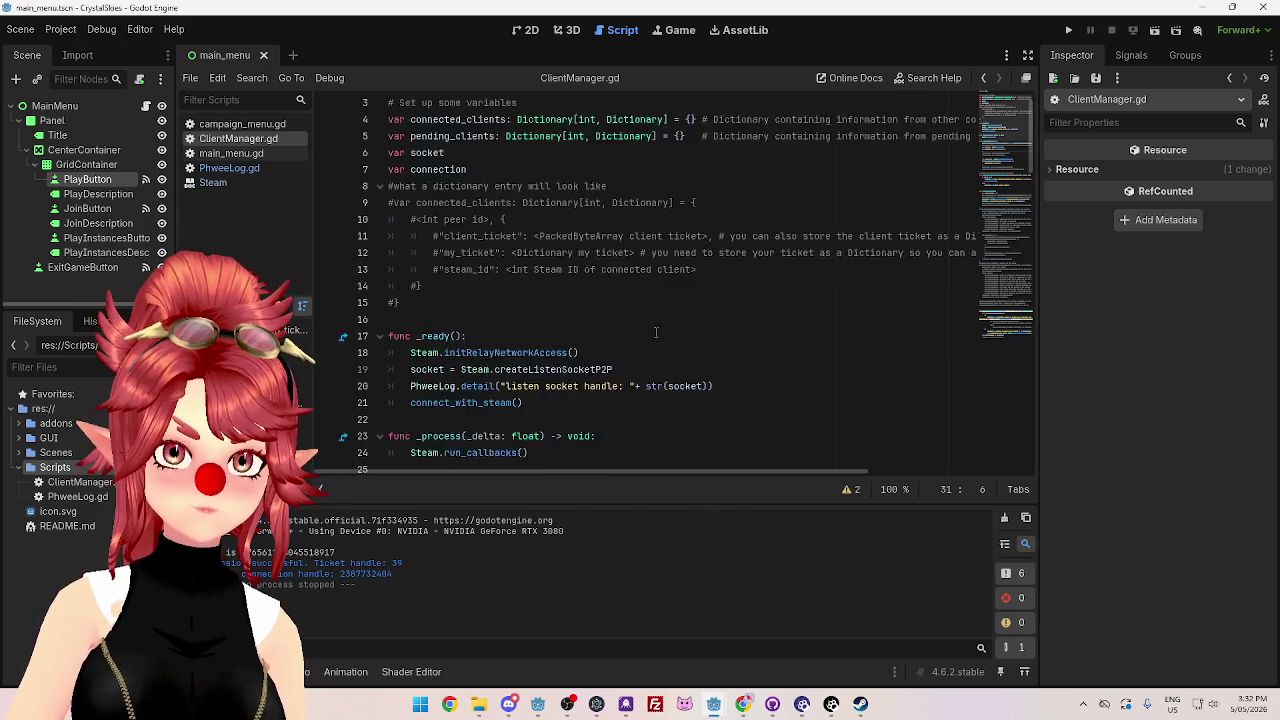
pyautogui.scroll(-4, 650, 340)
pyautogui.scroll(5, 646, 349)
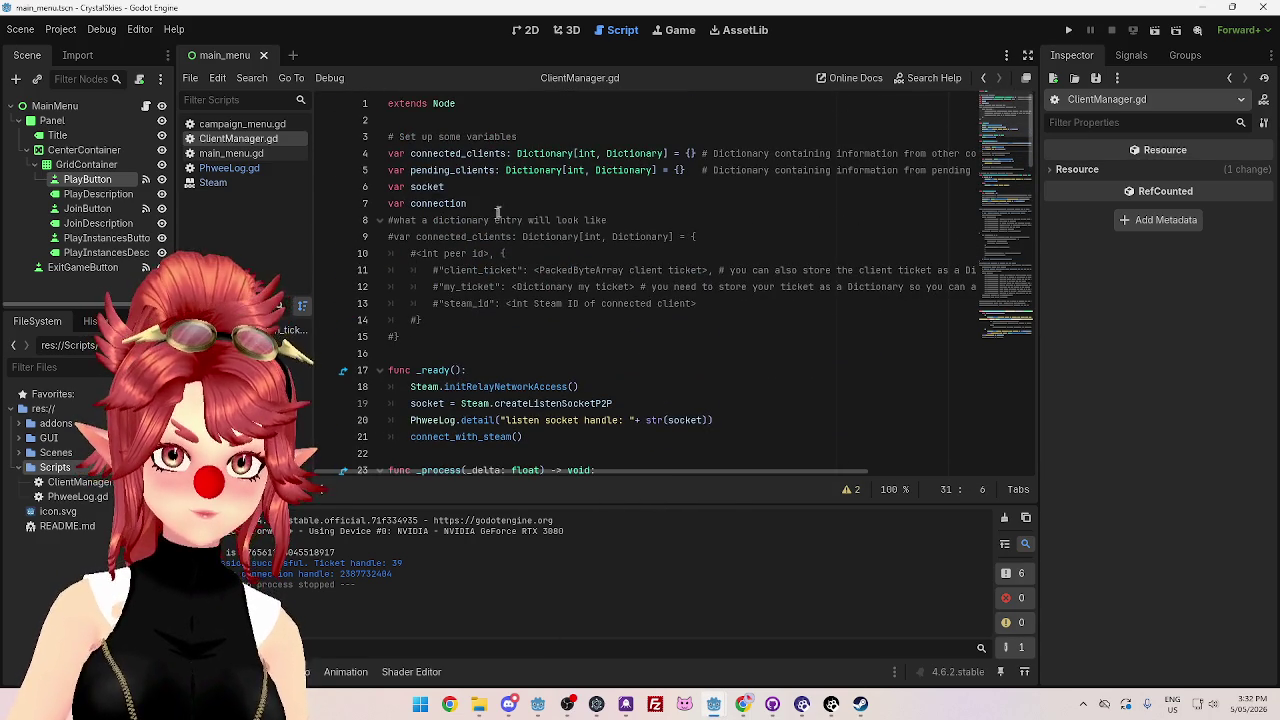
pyautogui.click(391, 186)
pyautogui.press('Return')
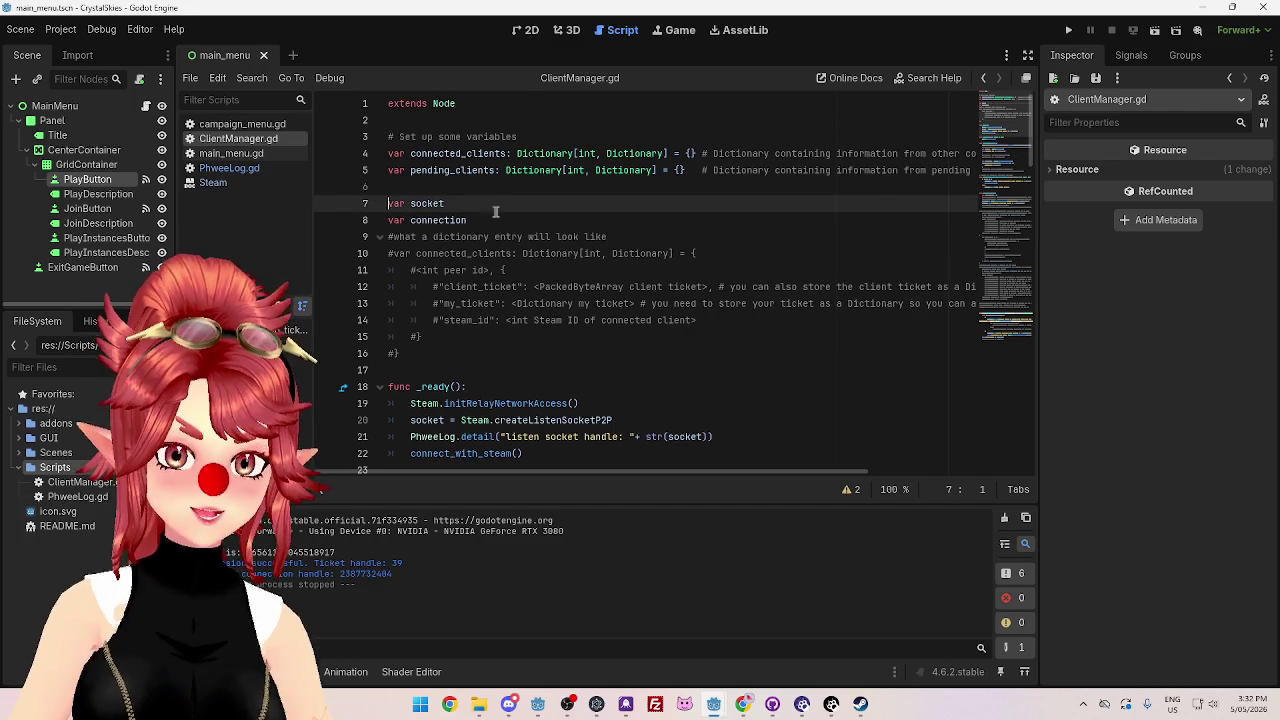
# - Test-run the project, which logs a successful Steam auth session, then stop it
pyautogui.scroll(-8, 493, 211)
pyautogui.scroll(4, 596, 247)
pyautogui.scroll(-3, 596, 247)
pyautogui.click(678, 316)
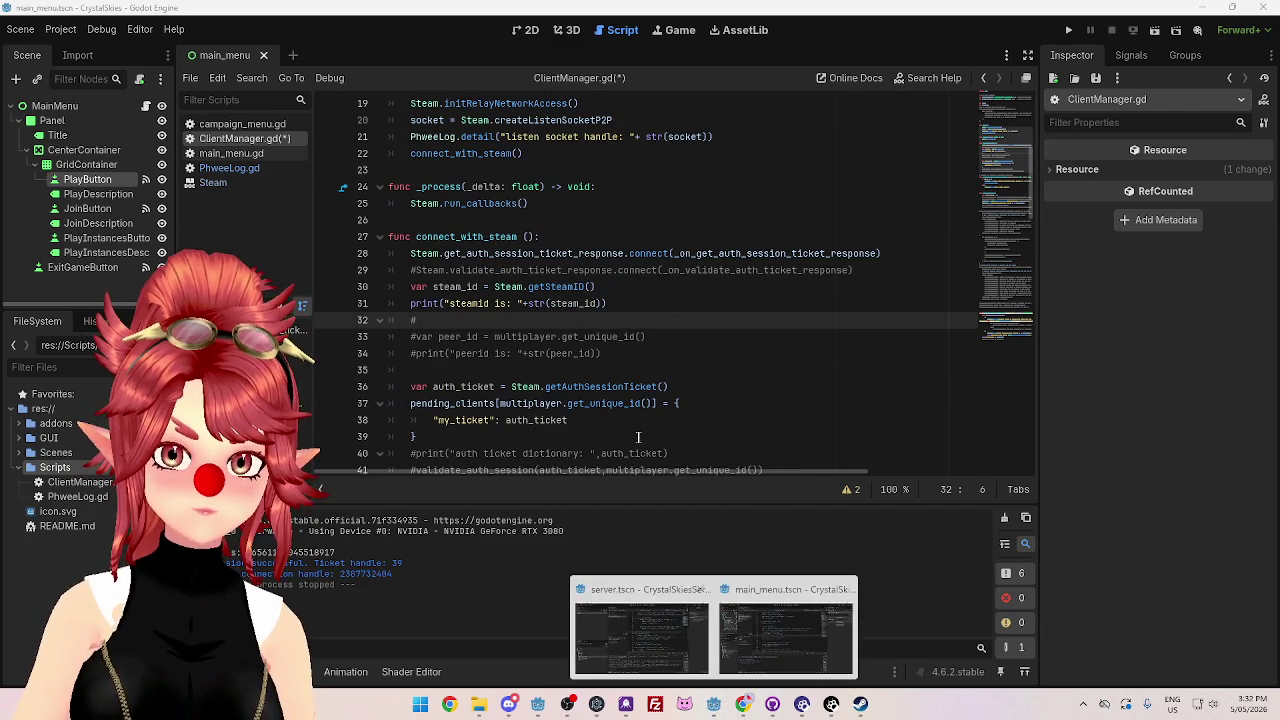
pyautogui.click(530, 436)
pyautogui.scroll(-2, 532, 400)
pyautogui.scroll(2, 545, 372)
pyautogui.scroll(-3, 541, 362)
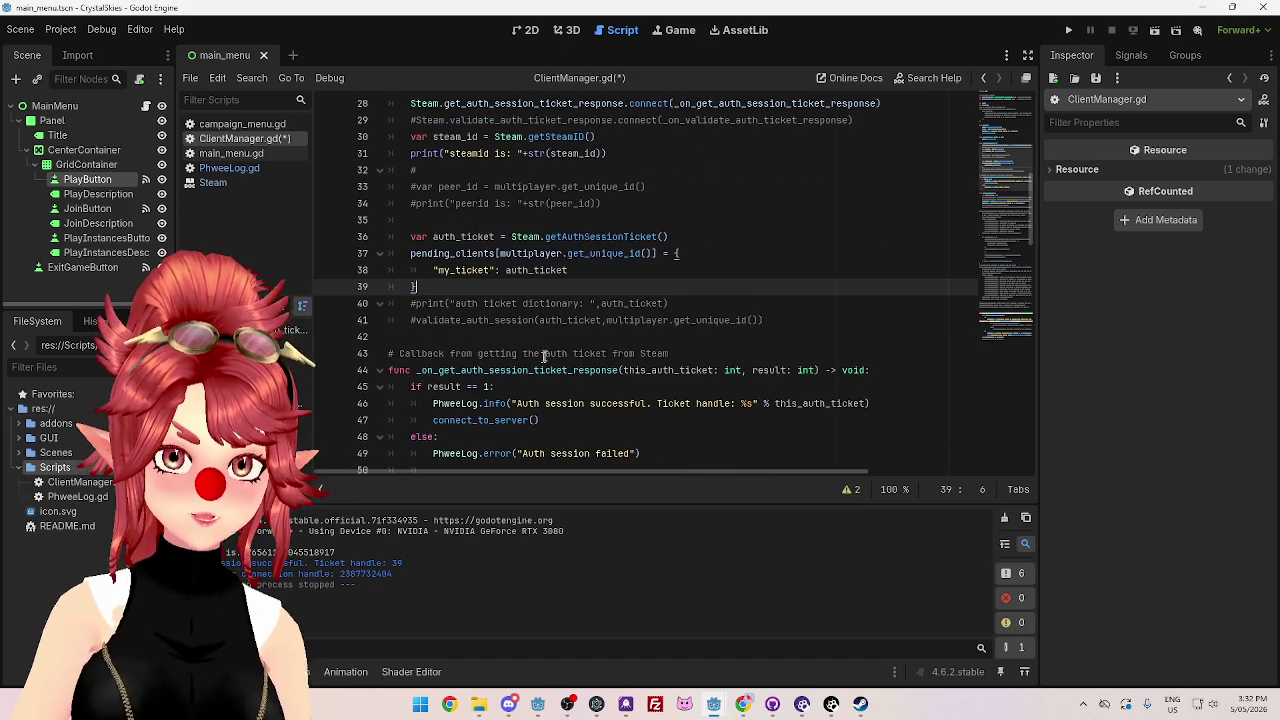
pyautogui.click(1067, 32)
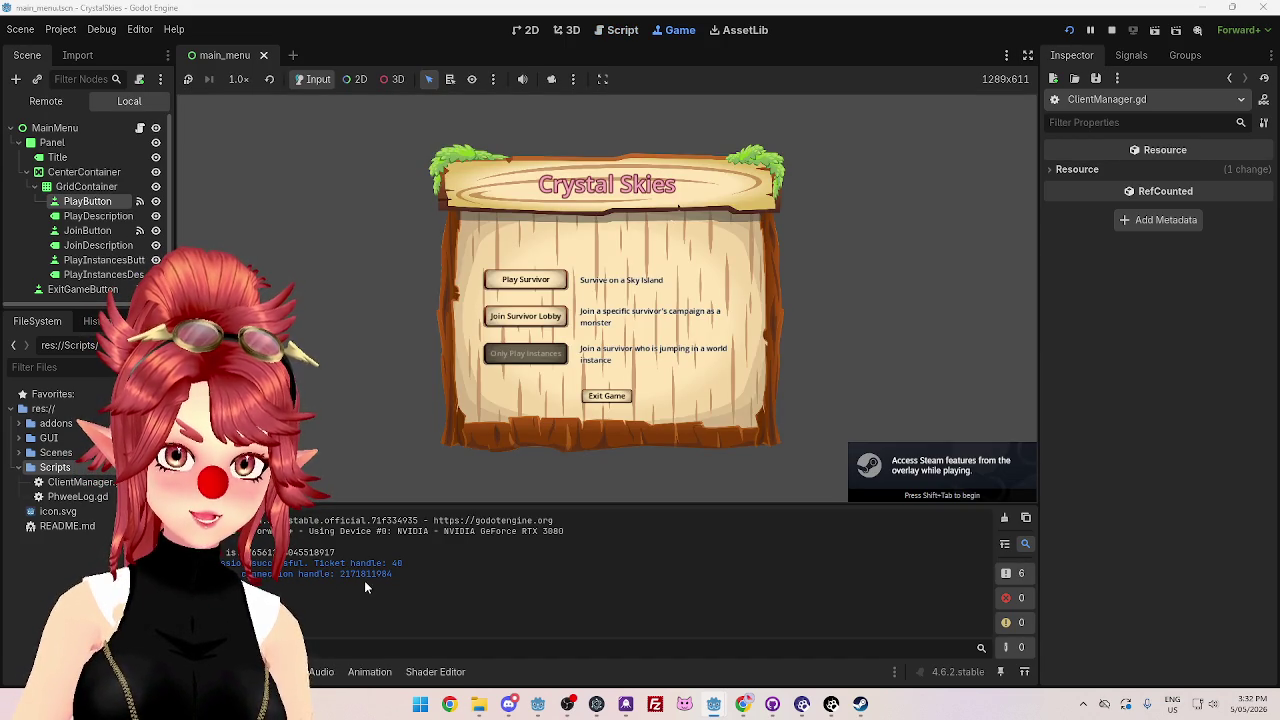
pyautogui.click(1111, 30)
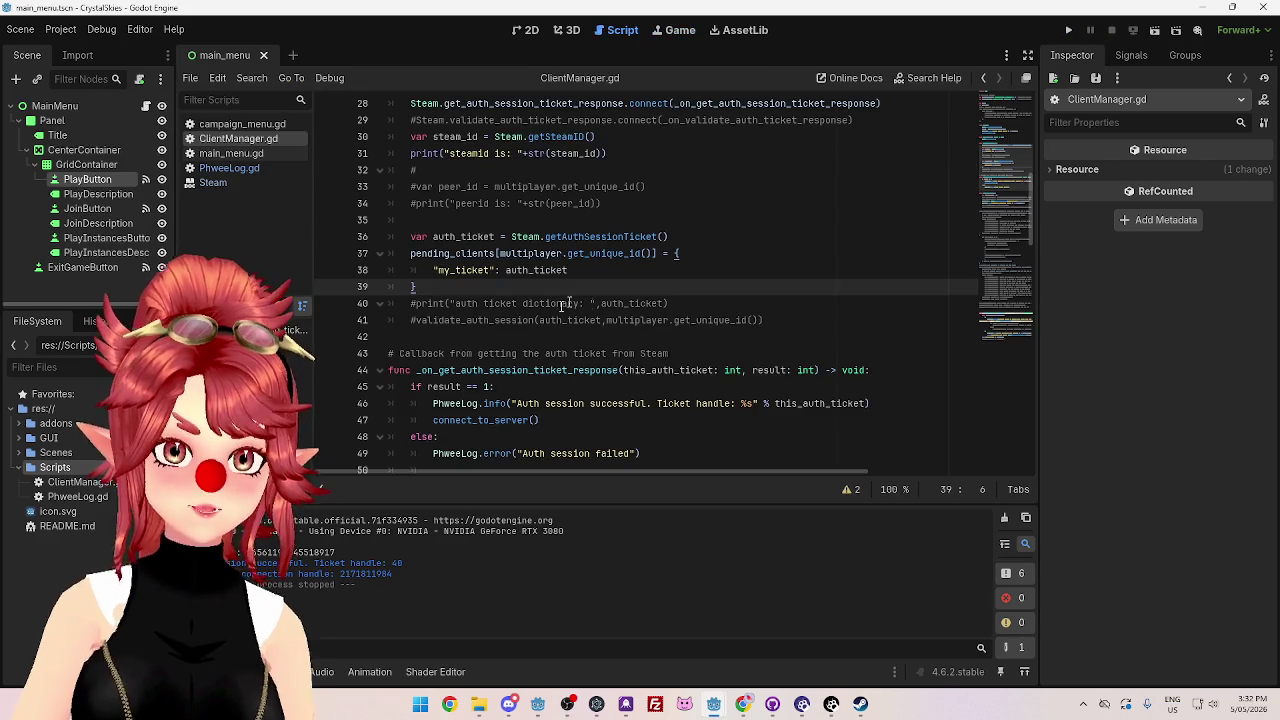
pyautogui.scroll(1, 565, 228)
pyautogui.scroll(1, 548, 200)
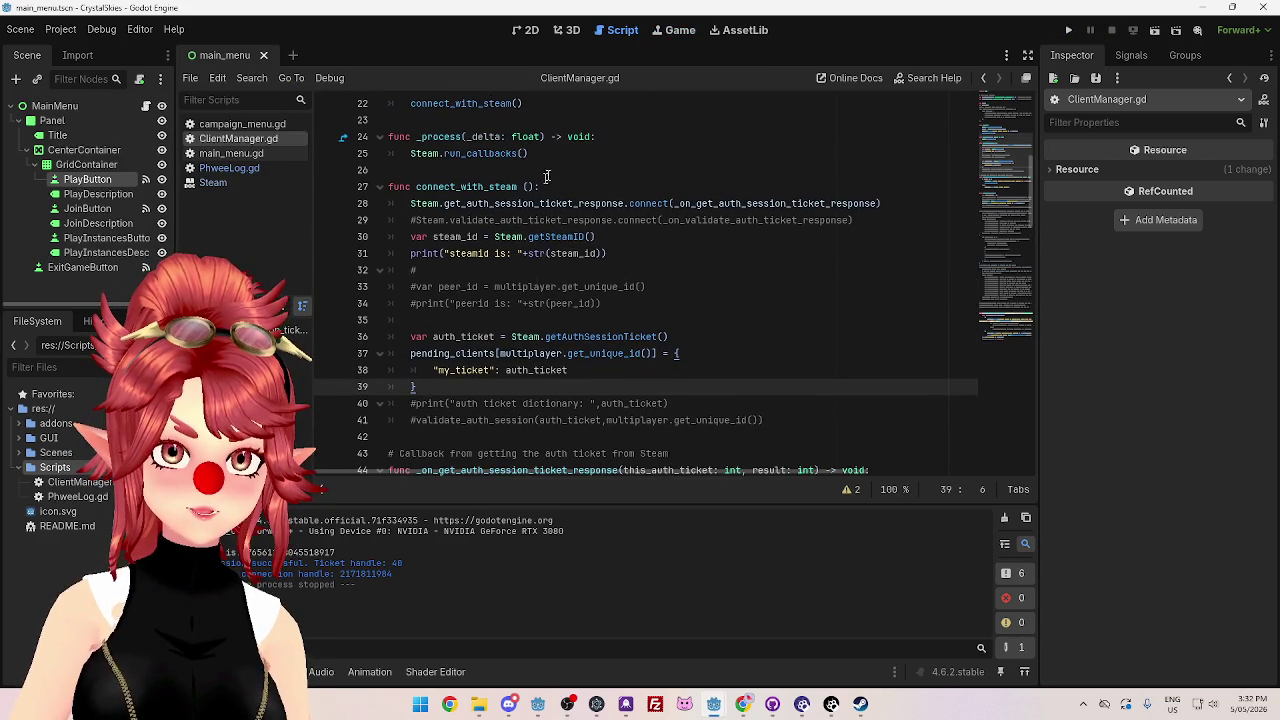
pyautogui.scroll(3, 500, 270)
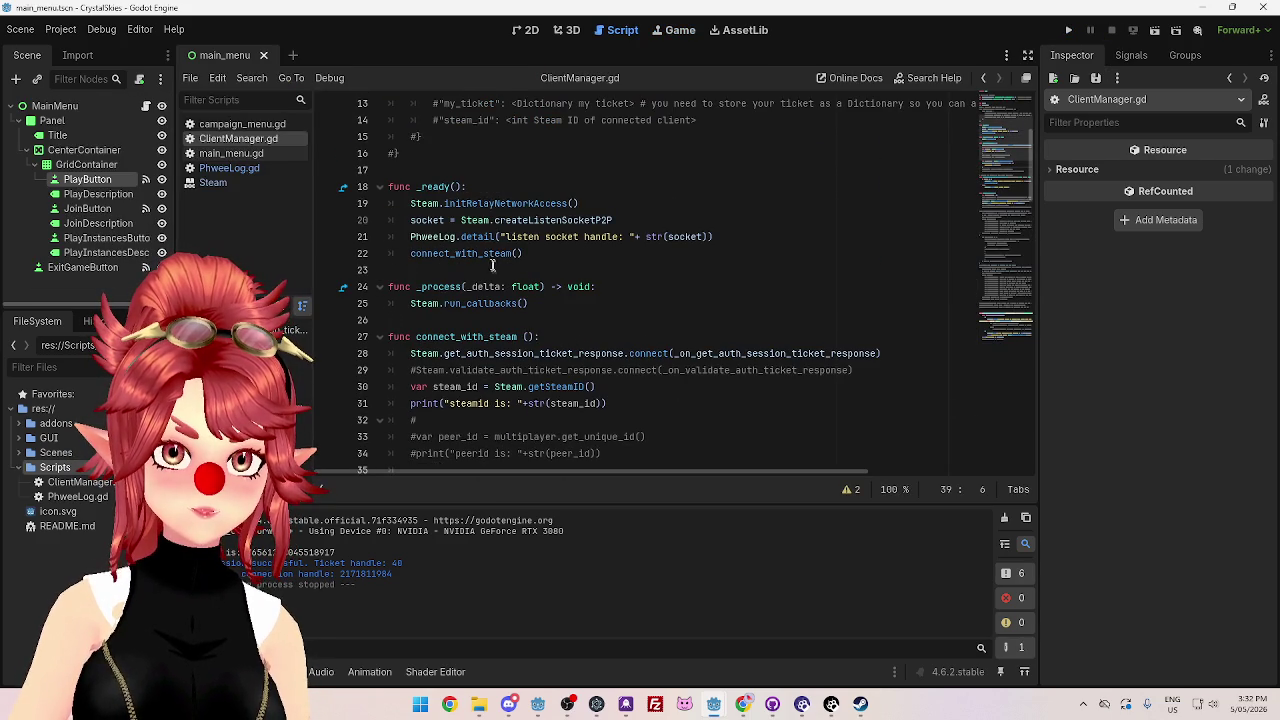
pyautogui.keyDown('ctrl'); pyautogui.click(433, 236); pyautogui.keyUp('ctrl')
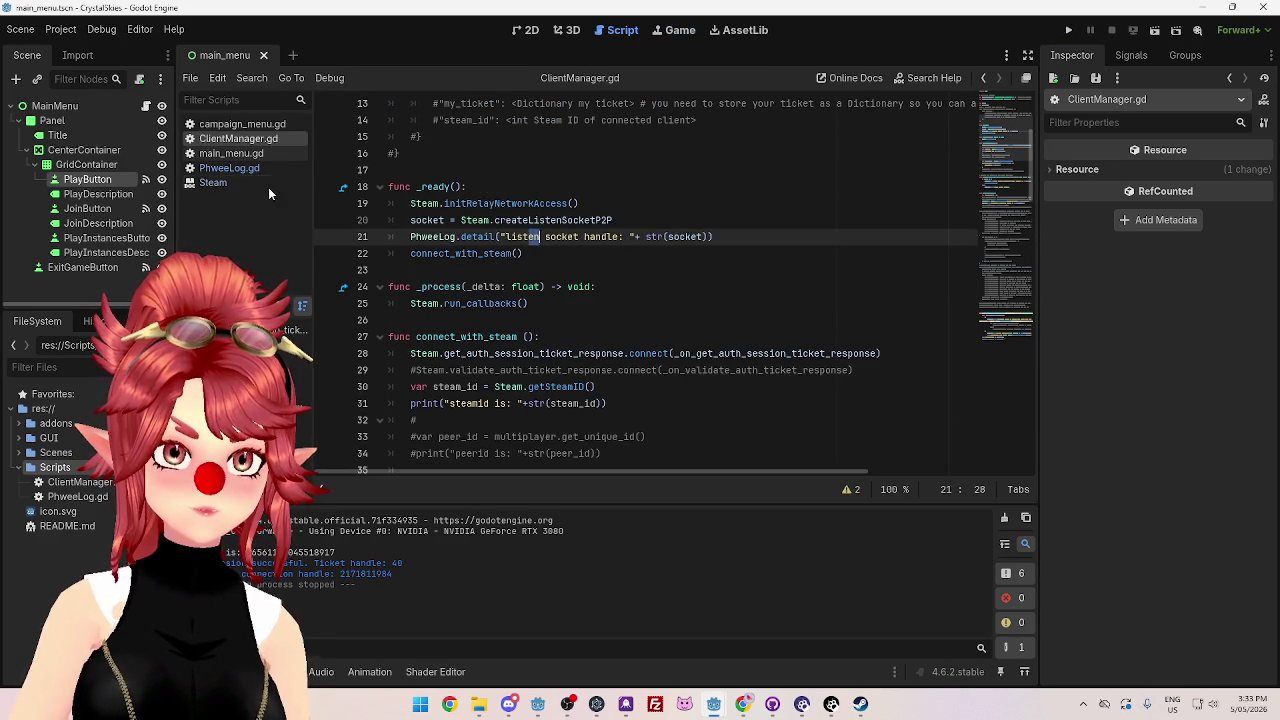
# - Change the LOGLEVEL from info to detail and save the script
pyautogui.doubleClick(500, 136)
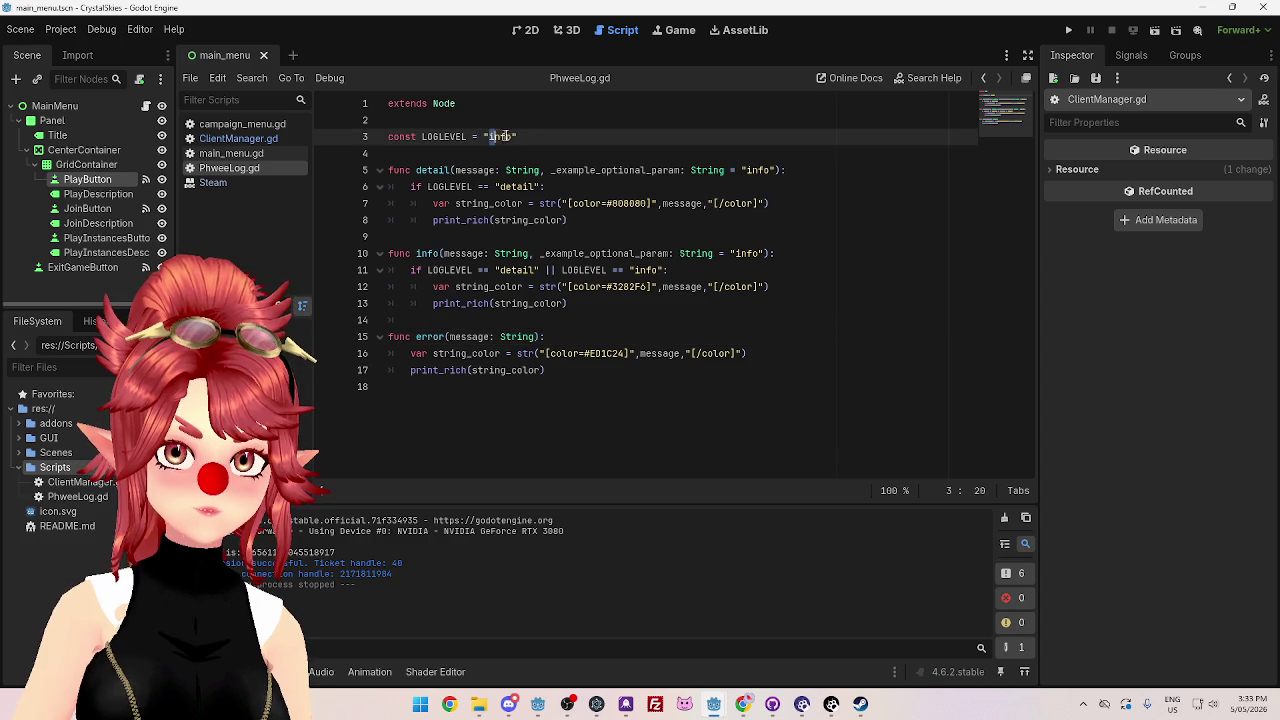
pyautogui.write('detail')
pyautogui.press('Down')
pyautogui.hotkey('ctrl', 's')
# - Run the project with detail logging, stop it, and reopen ClientManager.gd
pyautogui.click(1068, 30)
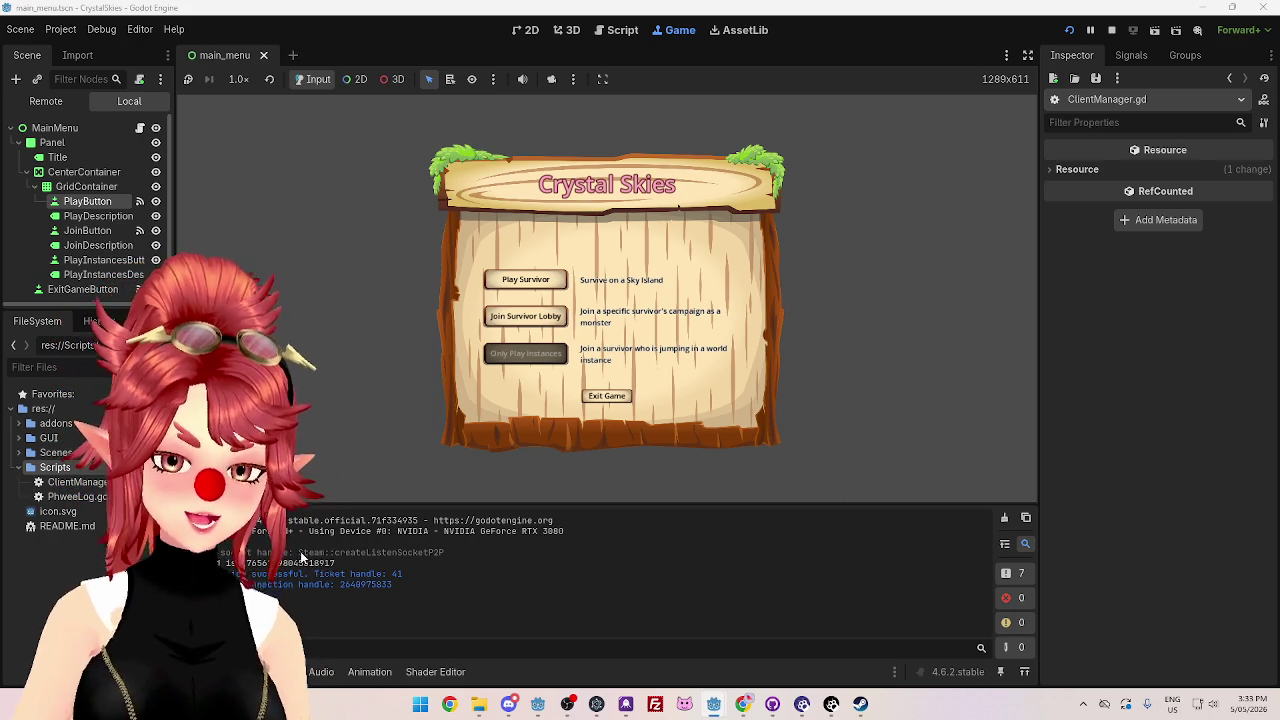
pyautogui.click(1113, 30)
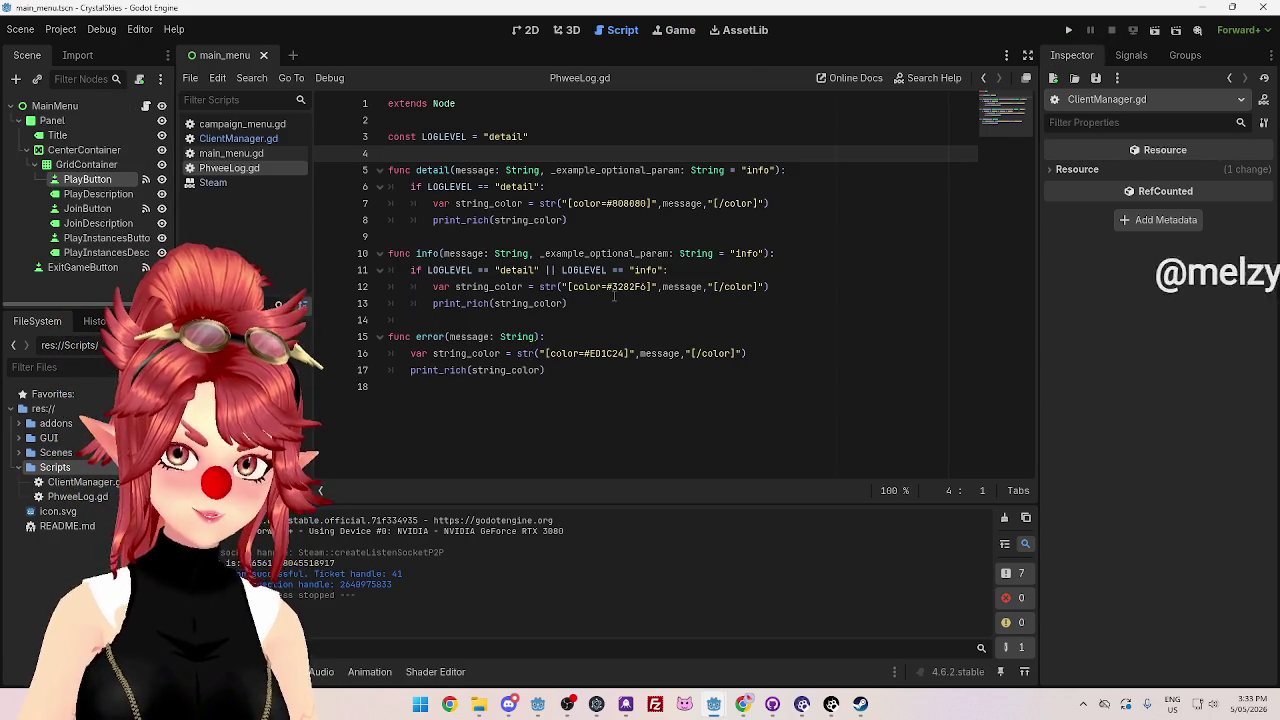
pyautogui.click(238, 138)
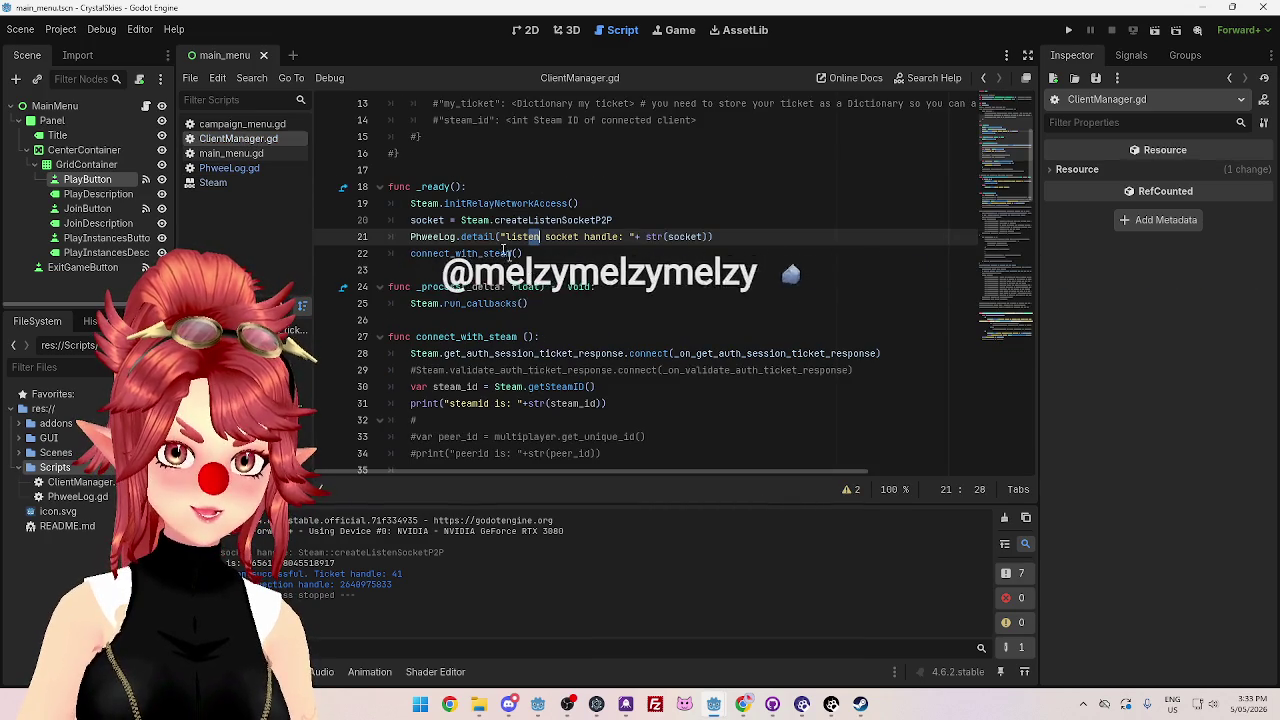
# - Append () to the Steam.createListenSocketP2P call on line 20
pyautogui.click(417, 219)
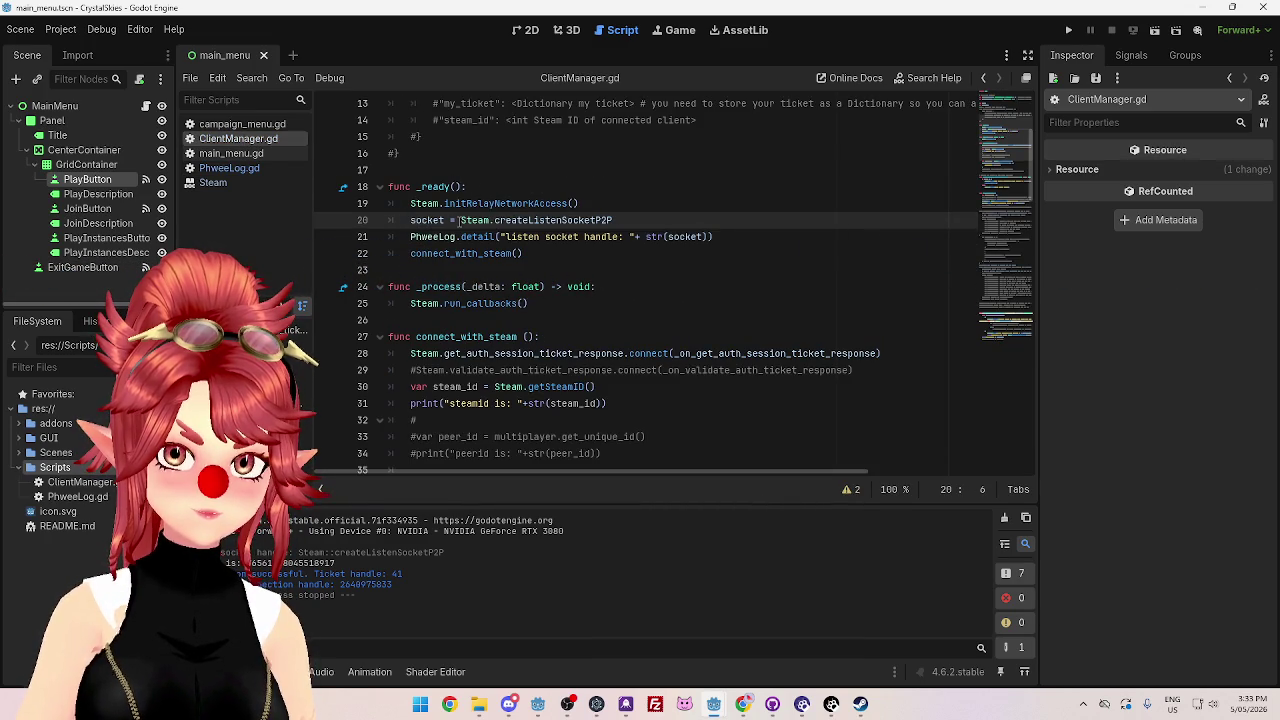
pyautogui.click(645, 220)
pyautogui.write('()')
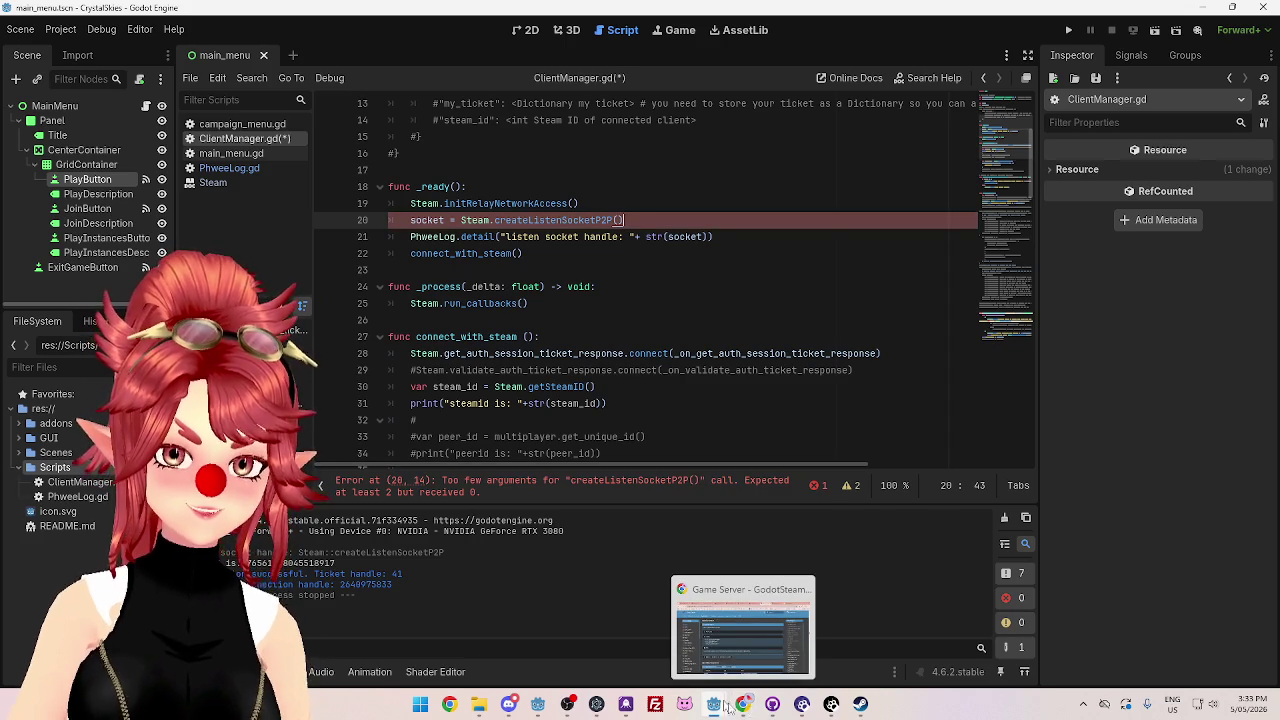
# - Check ServerManager.gd in the CrystalSkiesServer project window, then return to the client project
pyautogui.moveTo(720, 707)
pyautogui.click(638, 645)
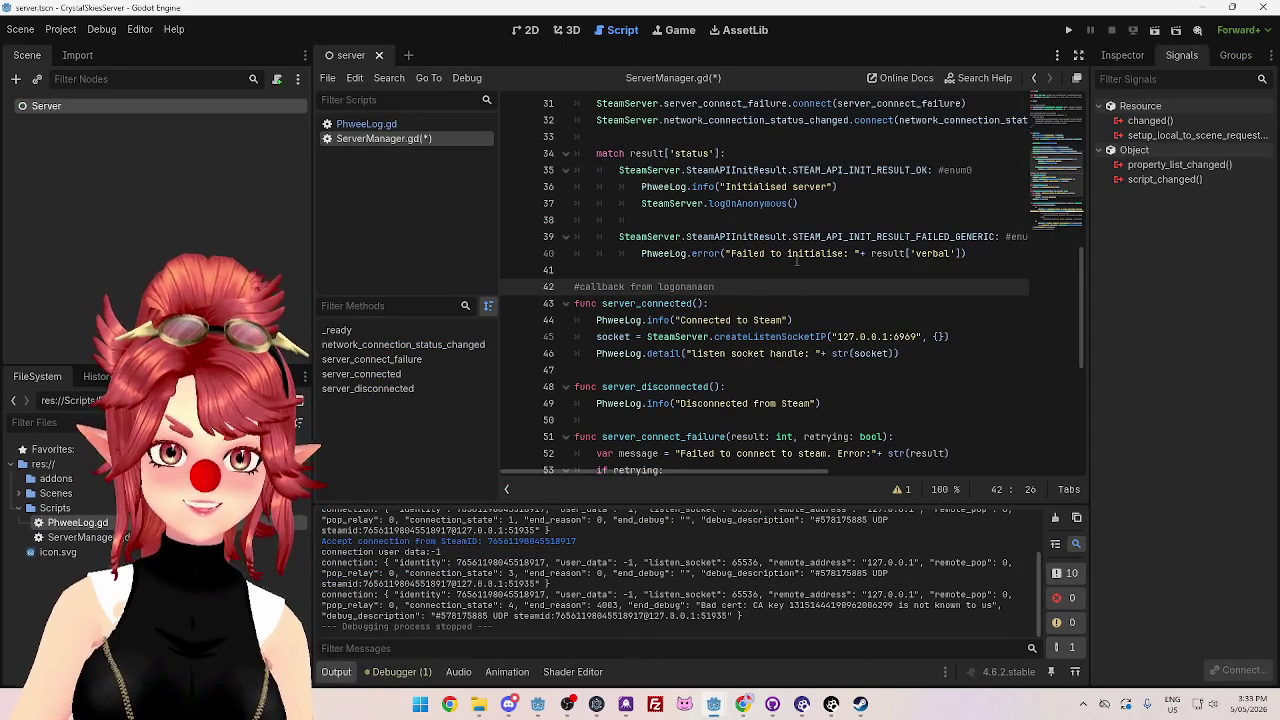
pyautogui.moveTo(714, 705)
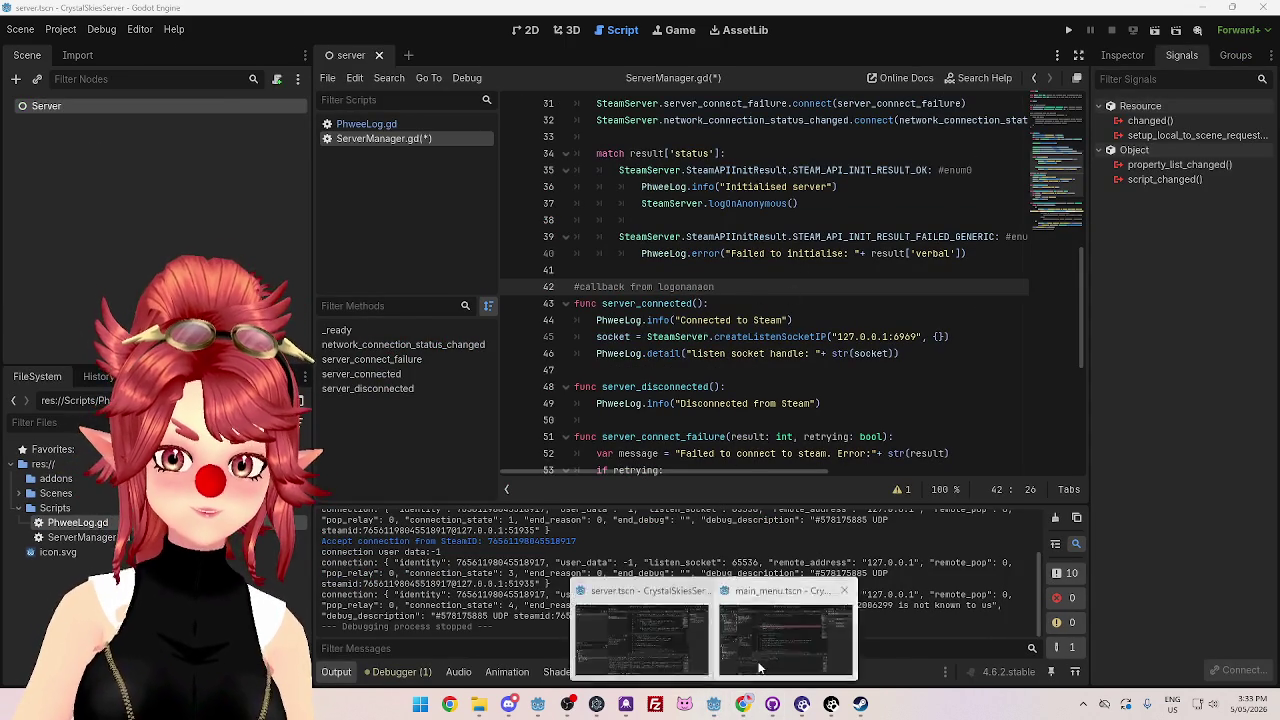
pyautogui.click(800, 635)
# - Look up createListenSocketP2P's virtual_port and config_options parameters in the GodotSteam Networking Sockets docs
pyautogui.click(745, 704)
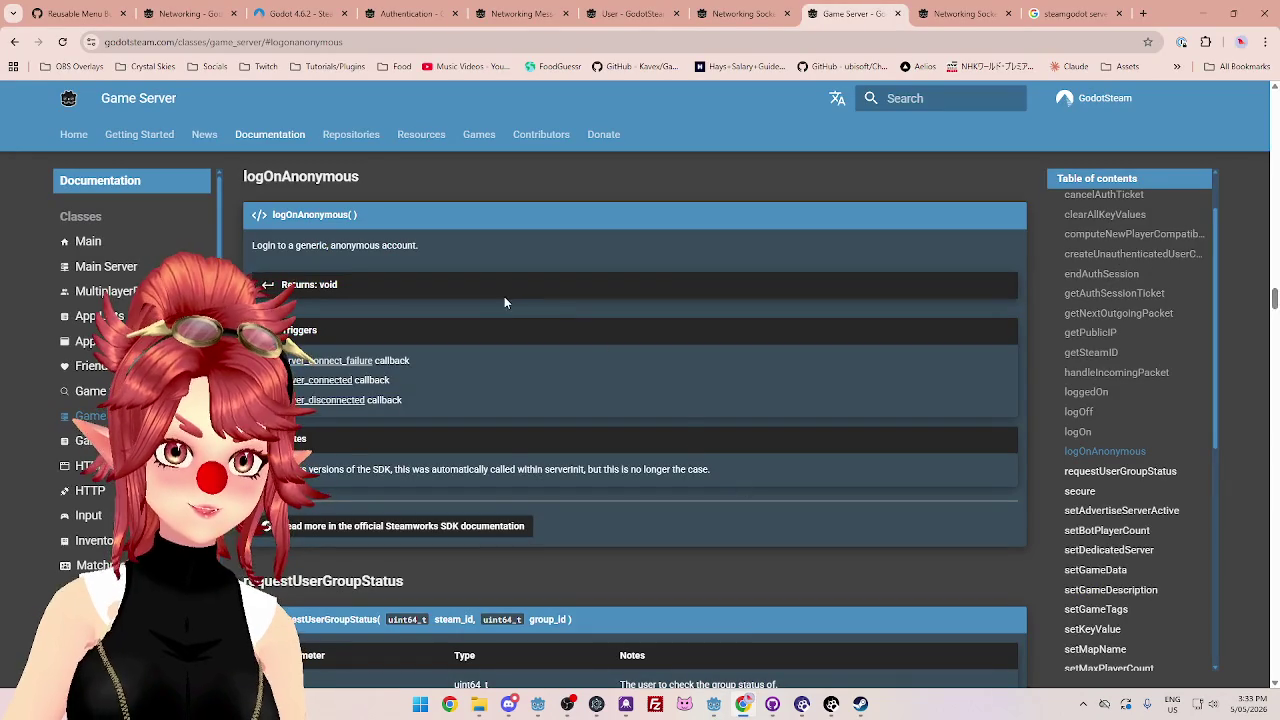
pyautogui.scroll(2, 1117, 398)
pyautogui.scroll(-5, 130, 420)
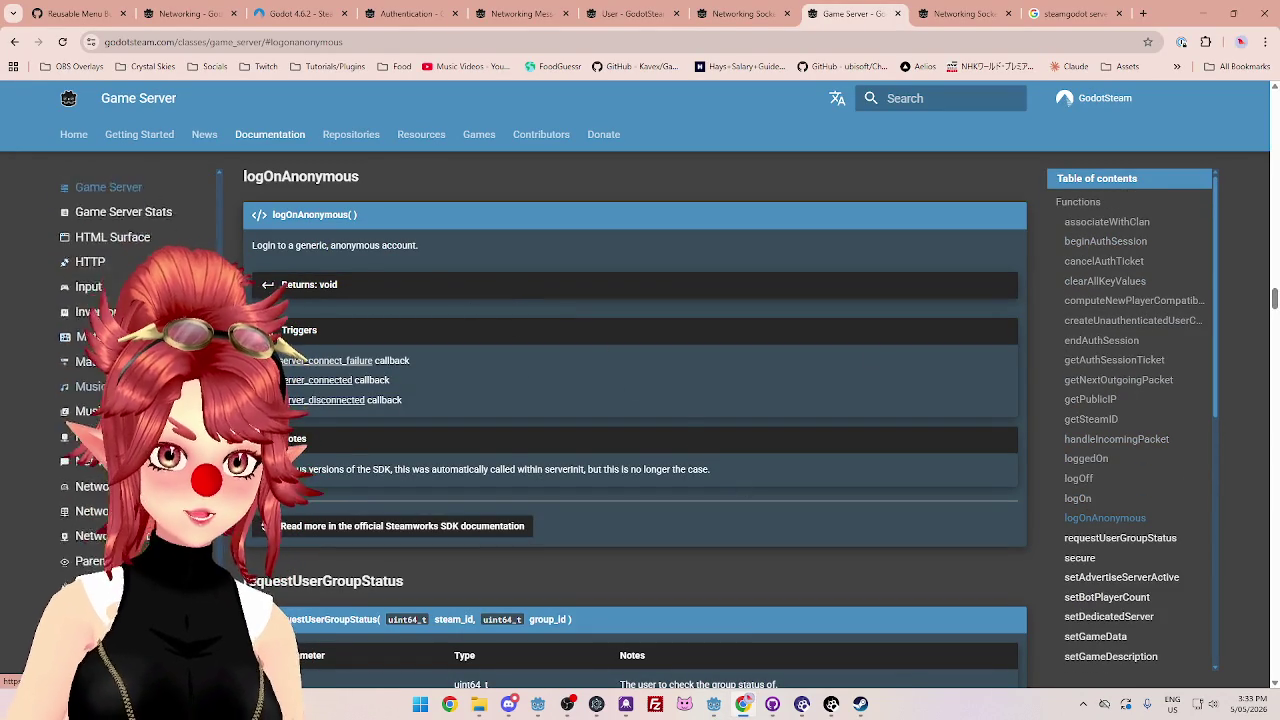
pyautogui.click(88, 448)
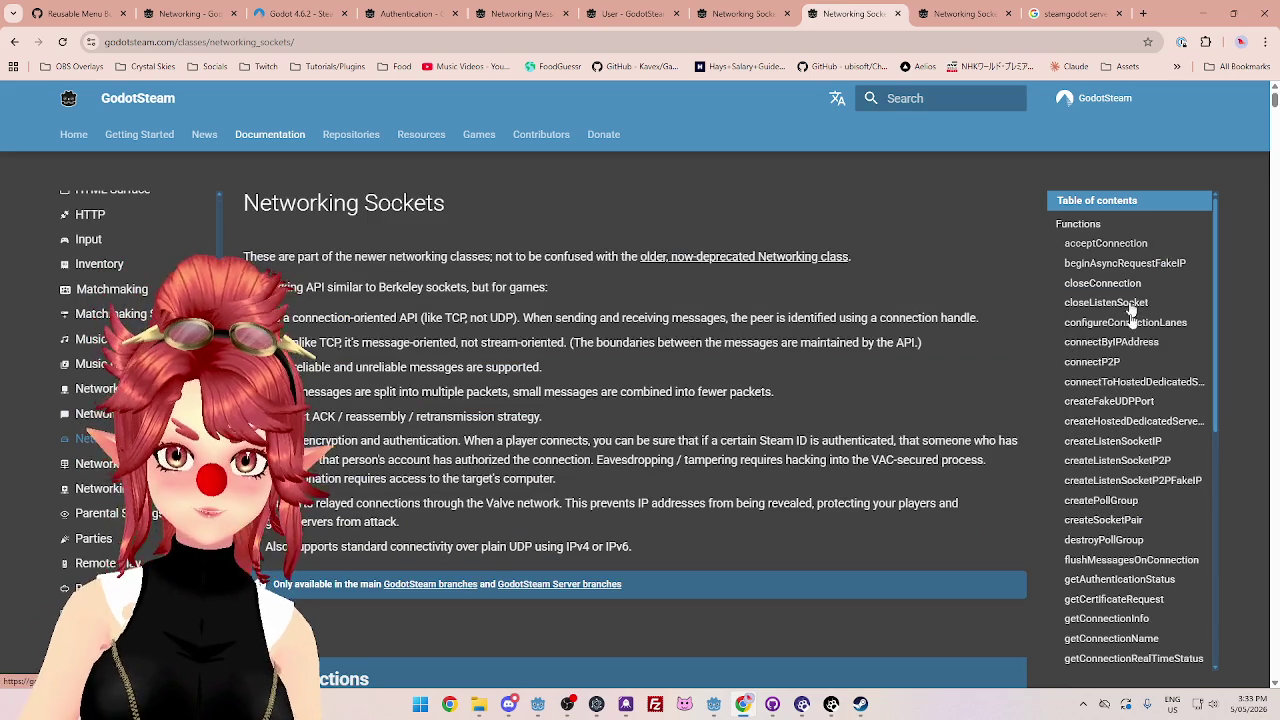
pyautogui.click(1107, 365)
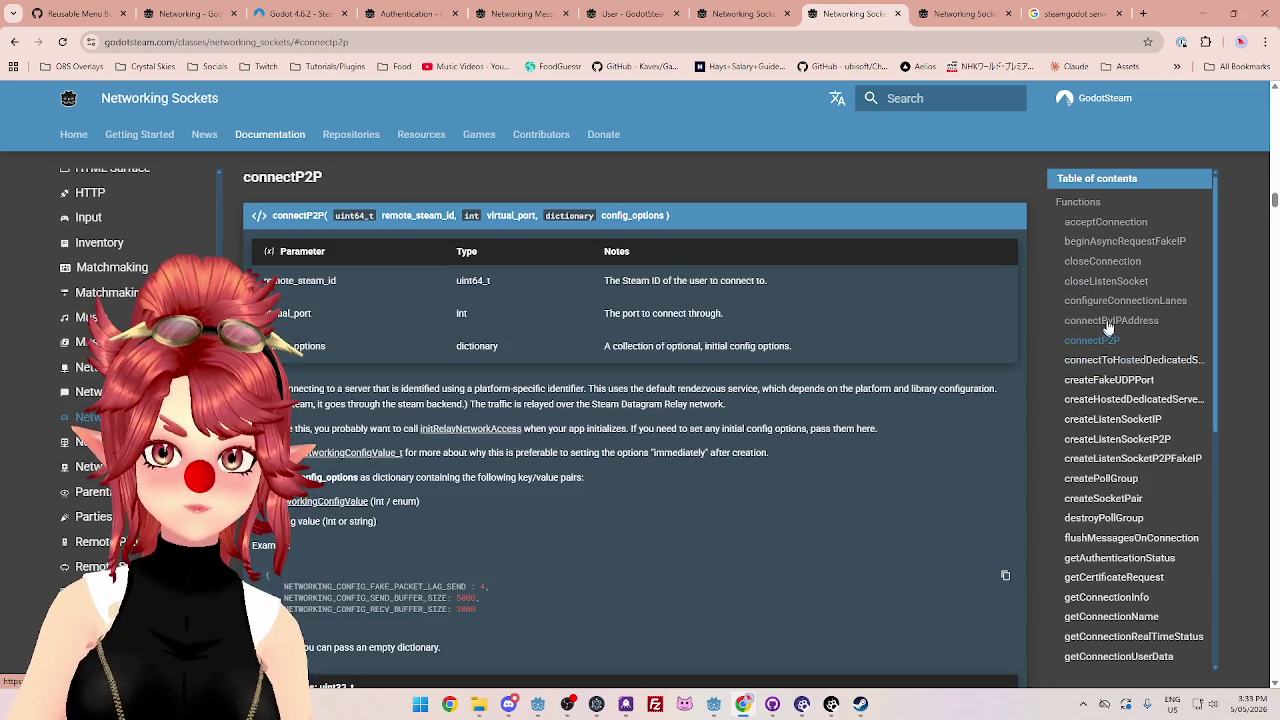
pyautogui.click(1115, 444)
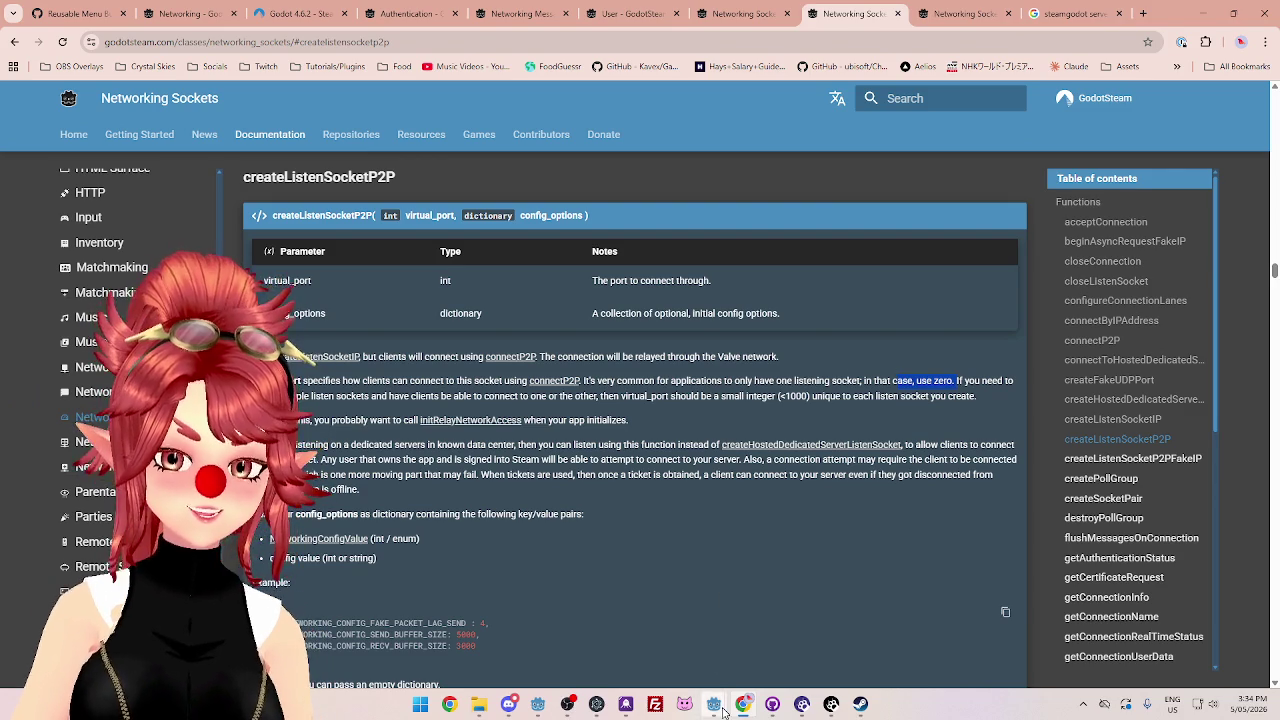
pyautogui.moveTo(723, 710)
pyautogui.click(768, 649)
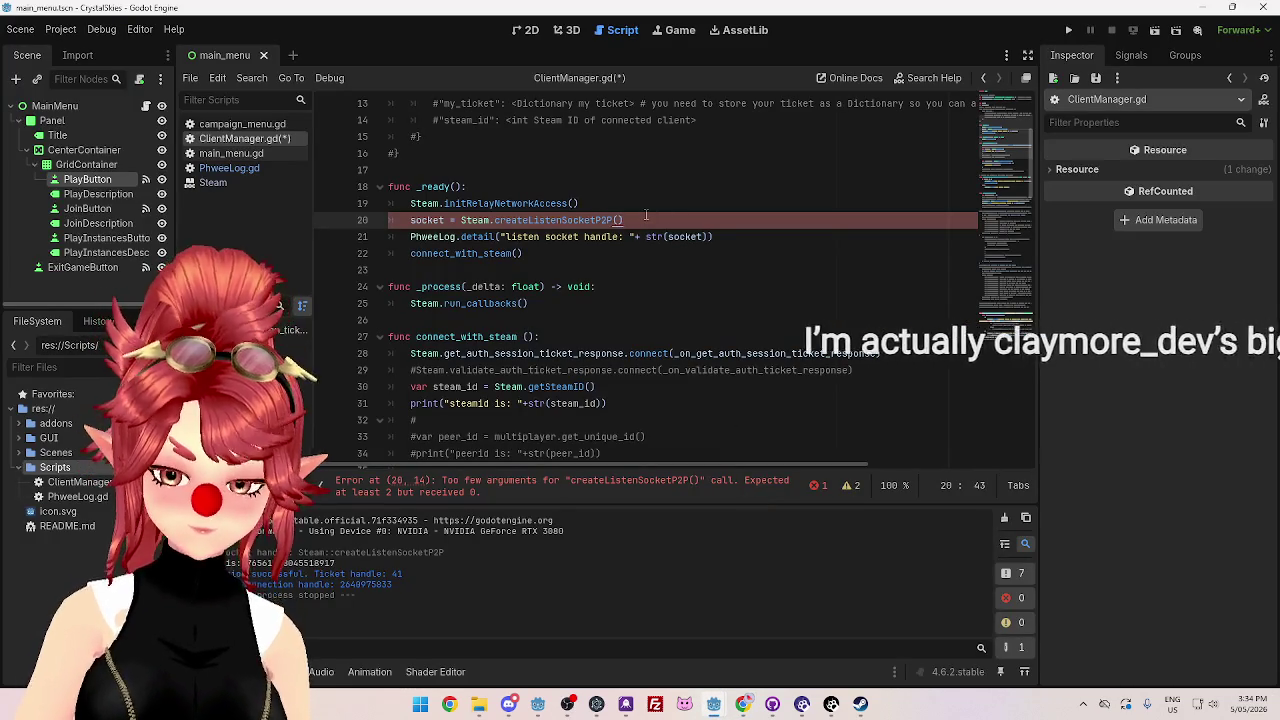
# - Pass 6969 and an empty dictionary to createListenSocketP2P and save the script
pyautogui.press('Left')
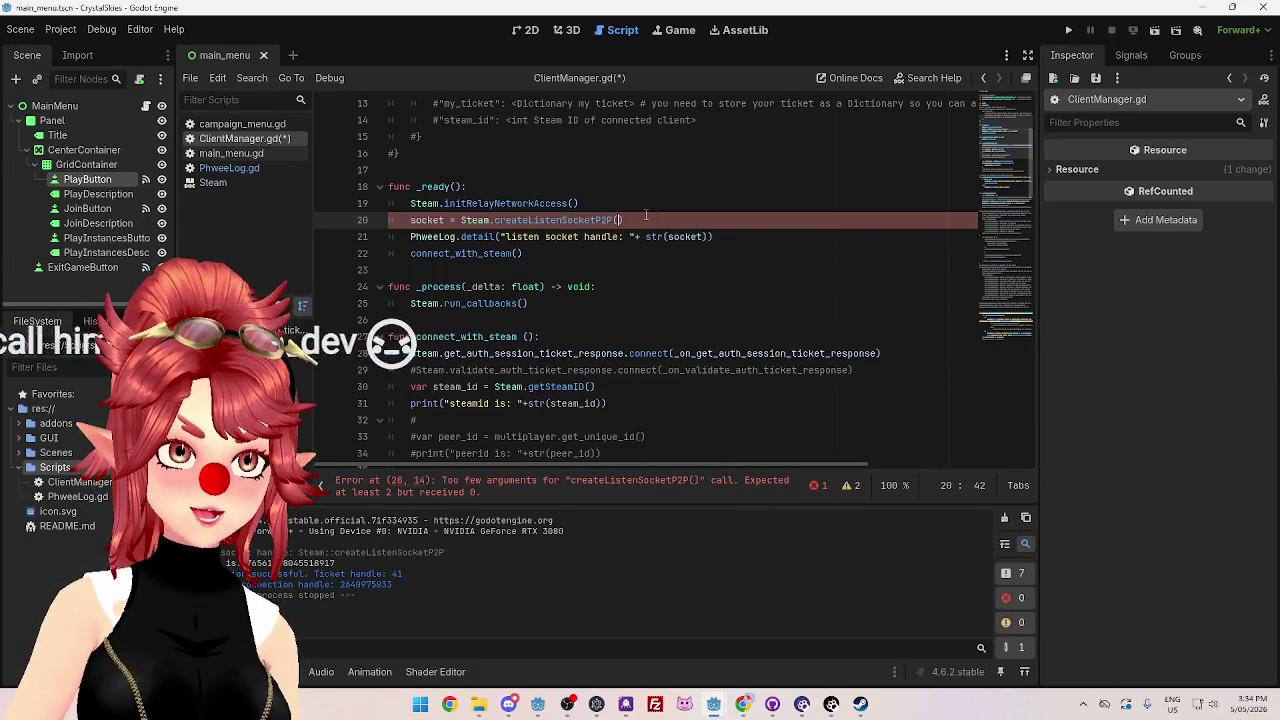
pyautogui.write('6969')
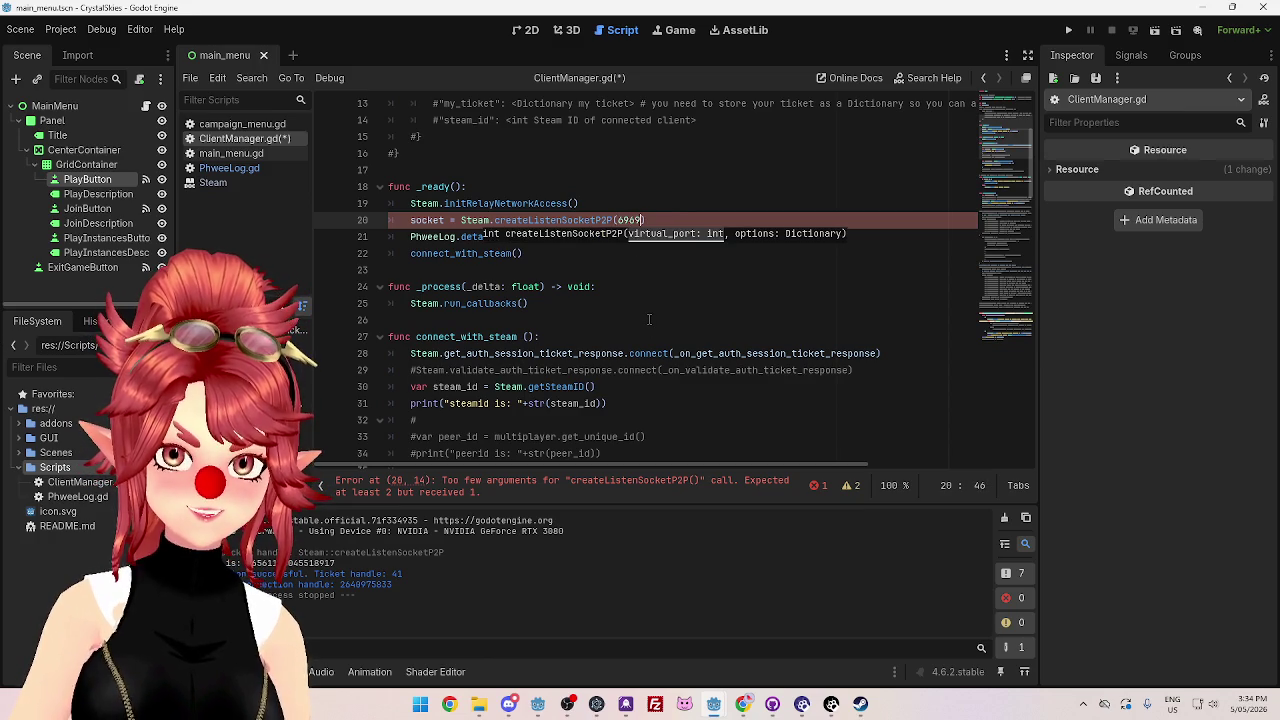
pyautogui.write(',{}')
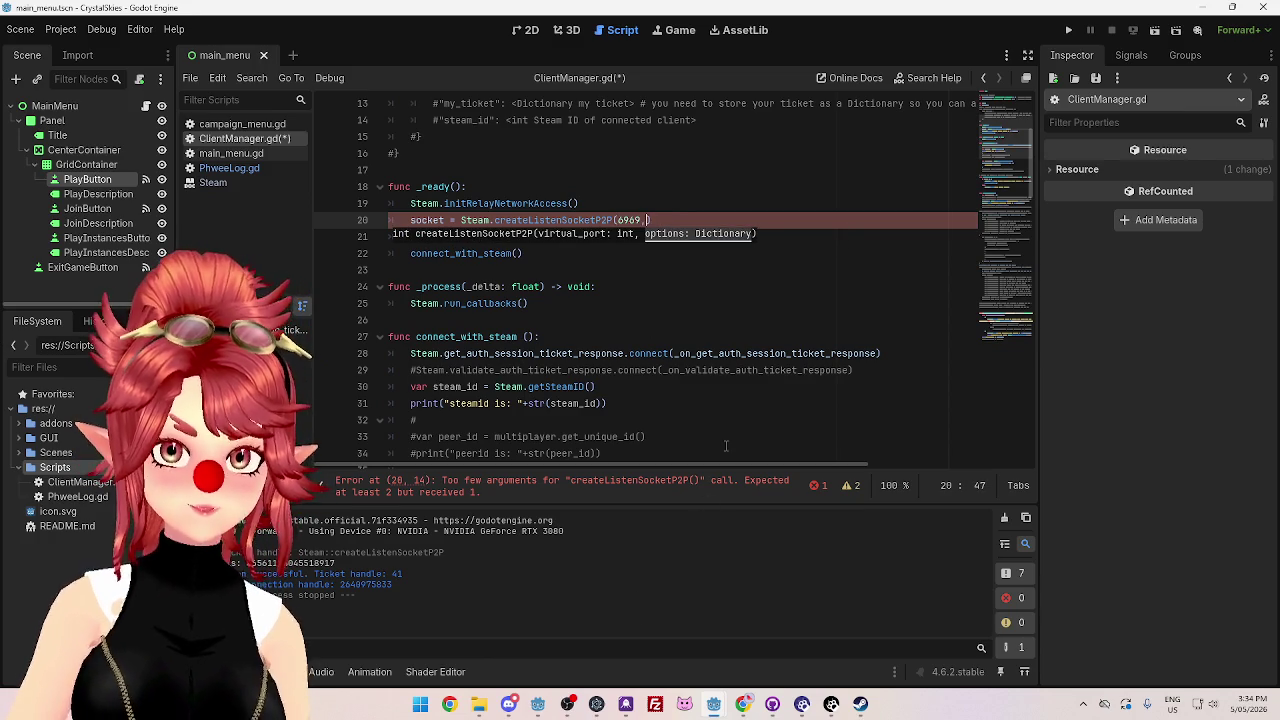
pyautogui.click(570, 337)
pyautogui.hotkey('ctrl', 's')
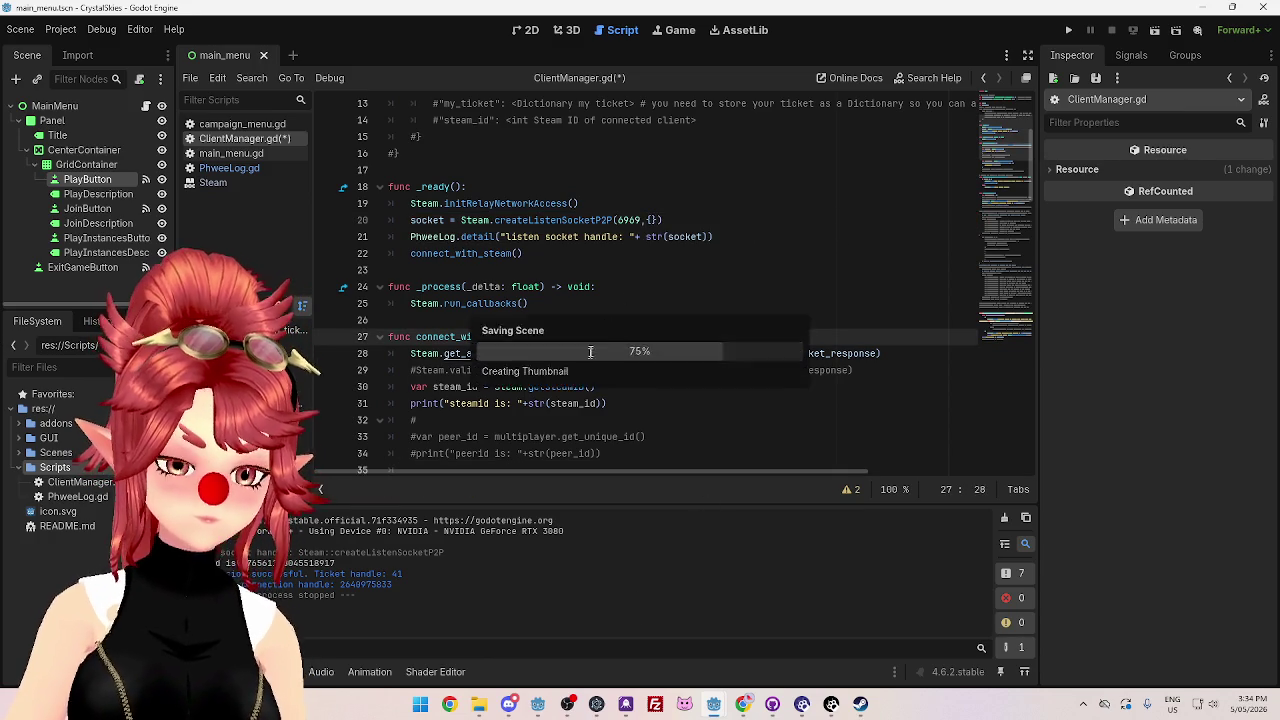
# - Test-run the game, which logs listen socket handle 65536, then stop it
pyautogui.click(1068, 30)
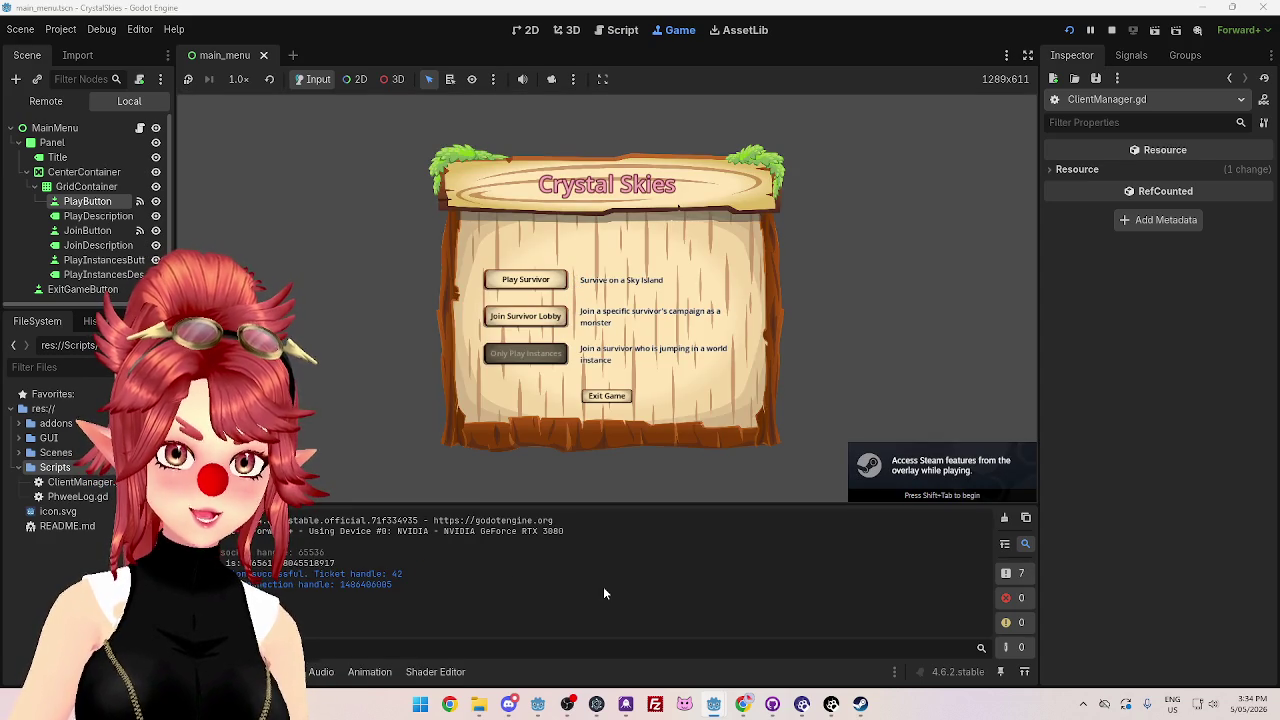
pyautogui.click(1111, 30)
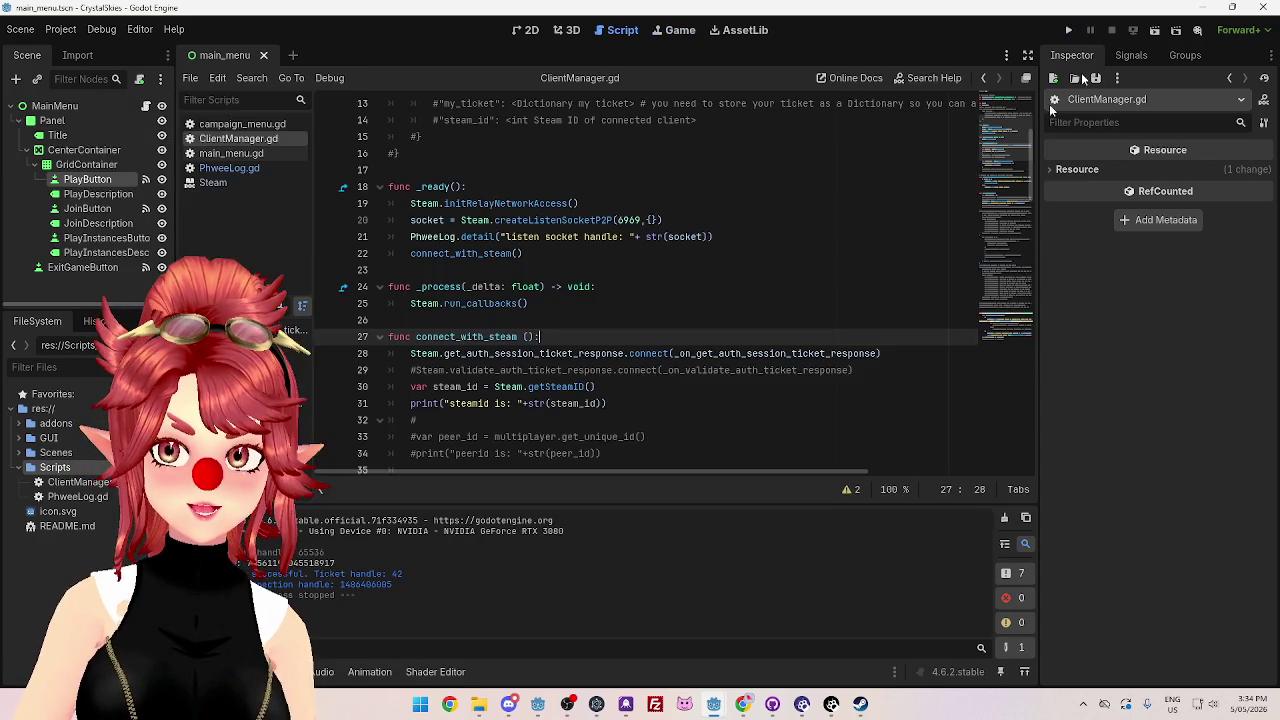
pyautogui.hotkey('alt', 'Tab')
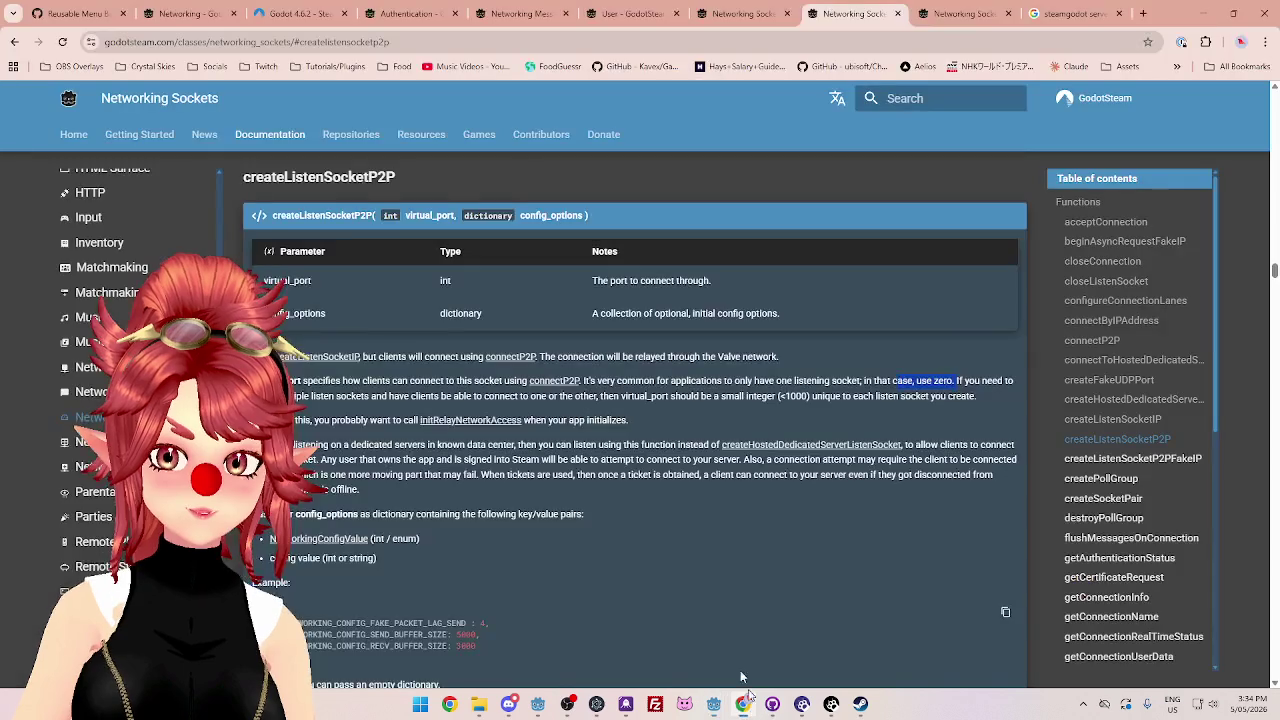
# - Read the GodotSteam docs, highlighting the passages on dedicated data-center servers and reconnecting with tickets
pyautogui.scroll(-3, 408, 403)
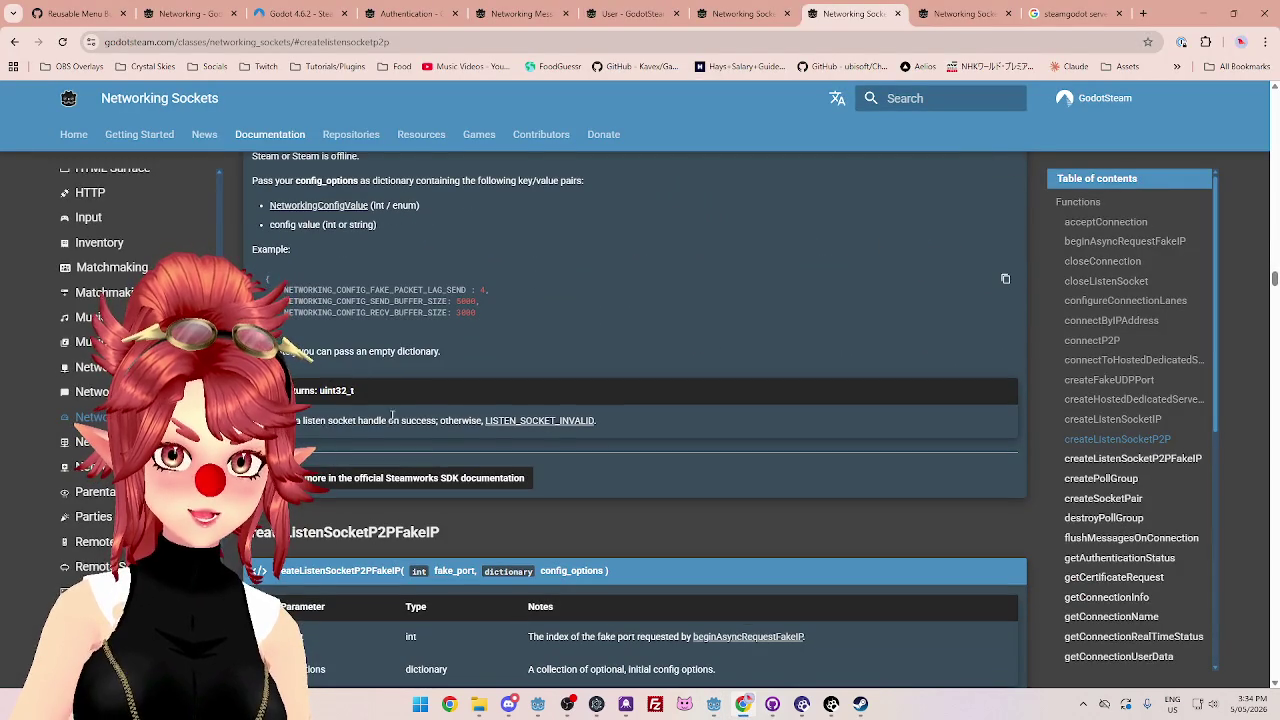
pyautogui.scroll(3, 295, 370)
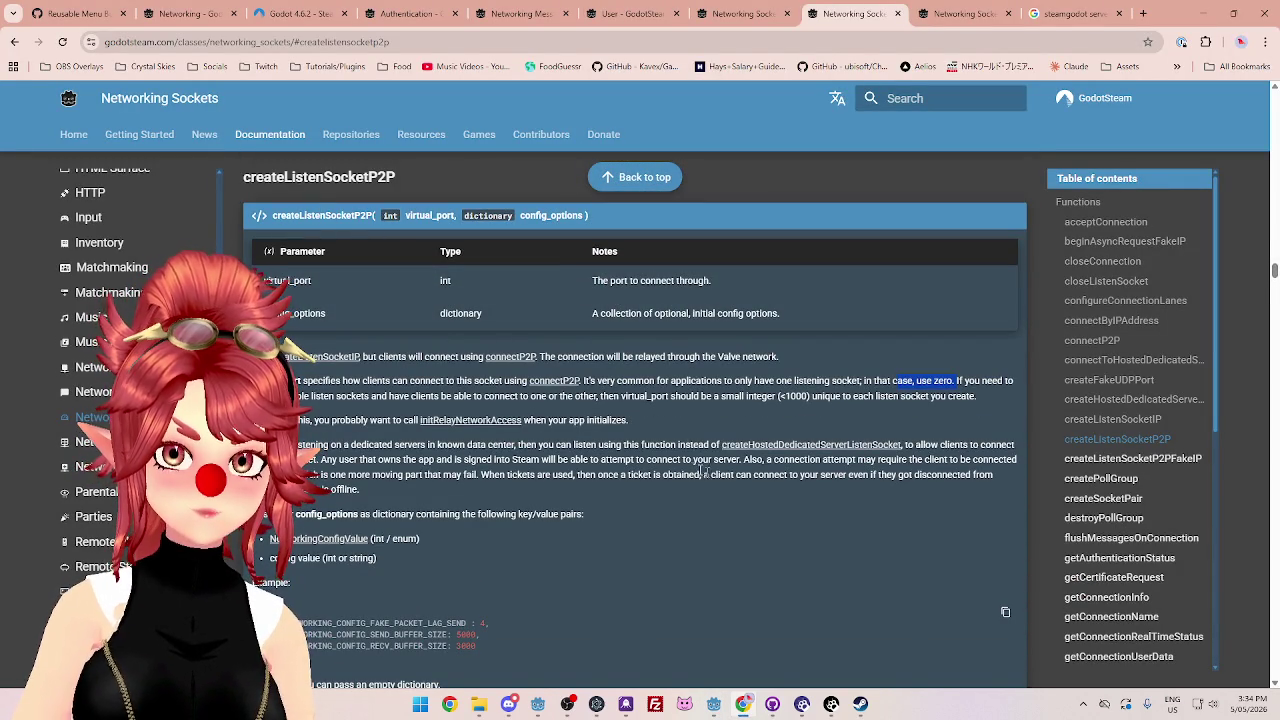
pyautogui.moveTo(330, 444); pyautogui.dragTo(655, 444)
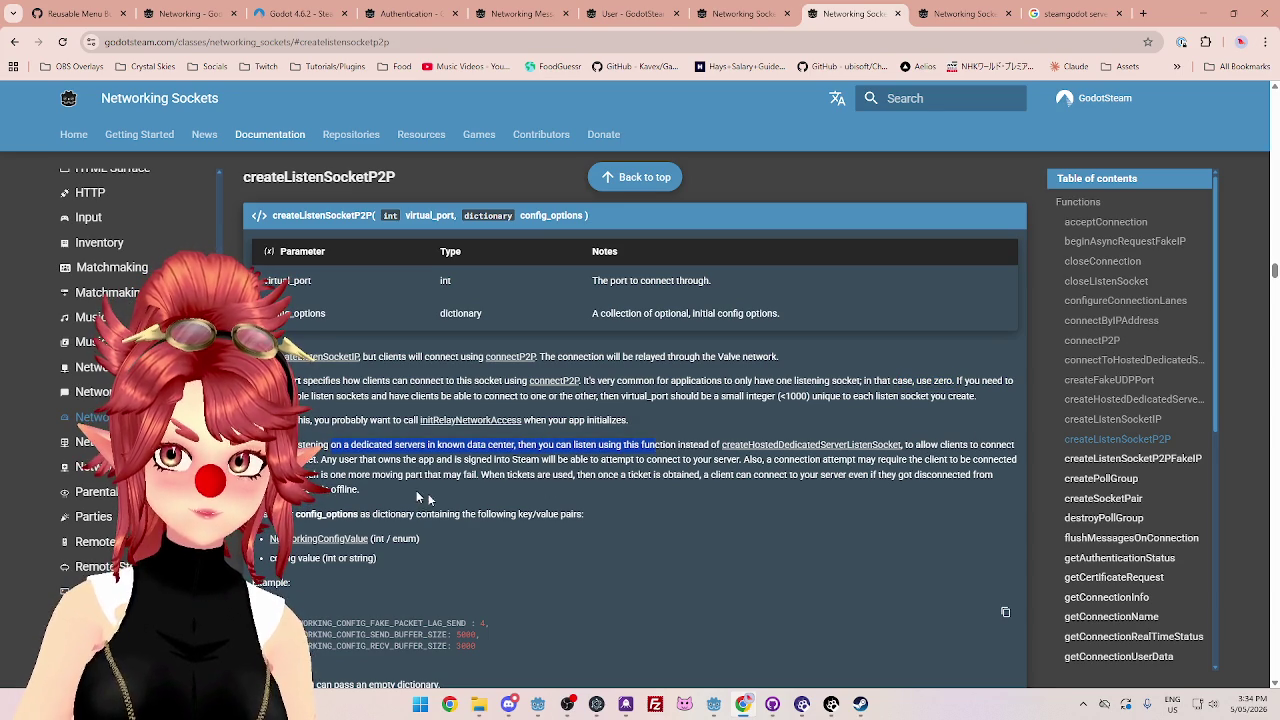
pyautogui.moveTo(502, 474); pyautogui.dragTo(927, 477)
pyautogui.scroll(-3, 520, 499)
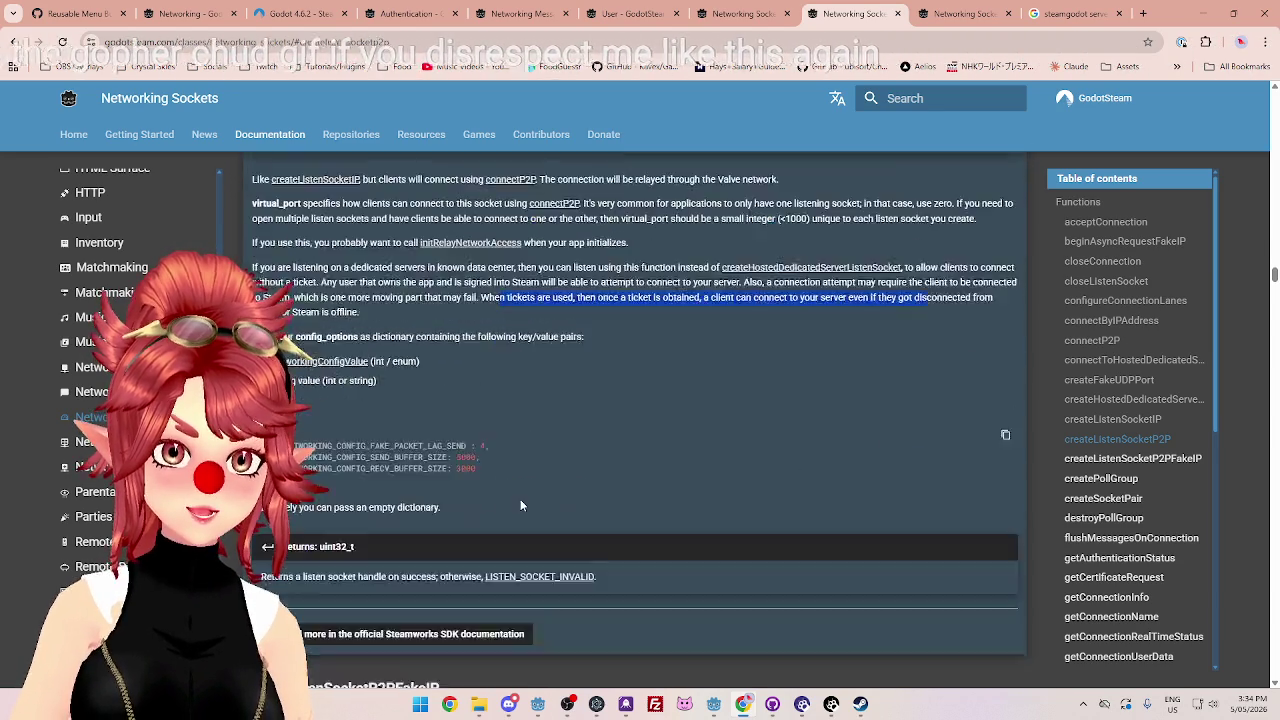
pyautogui.scroll(2, 646, 515)
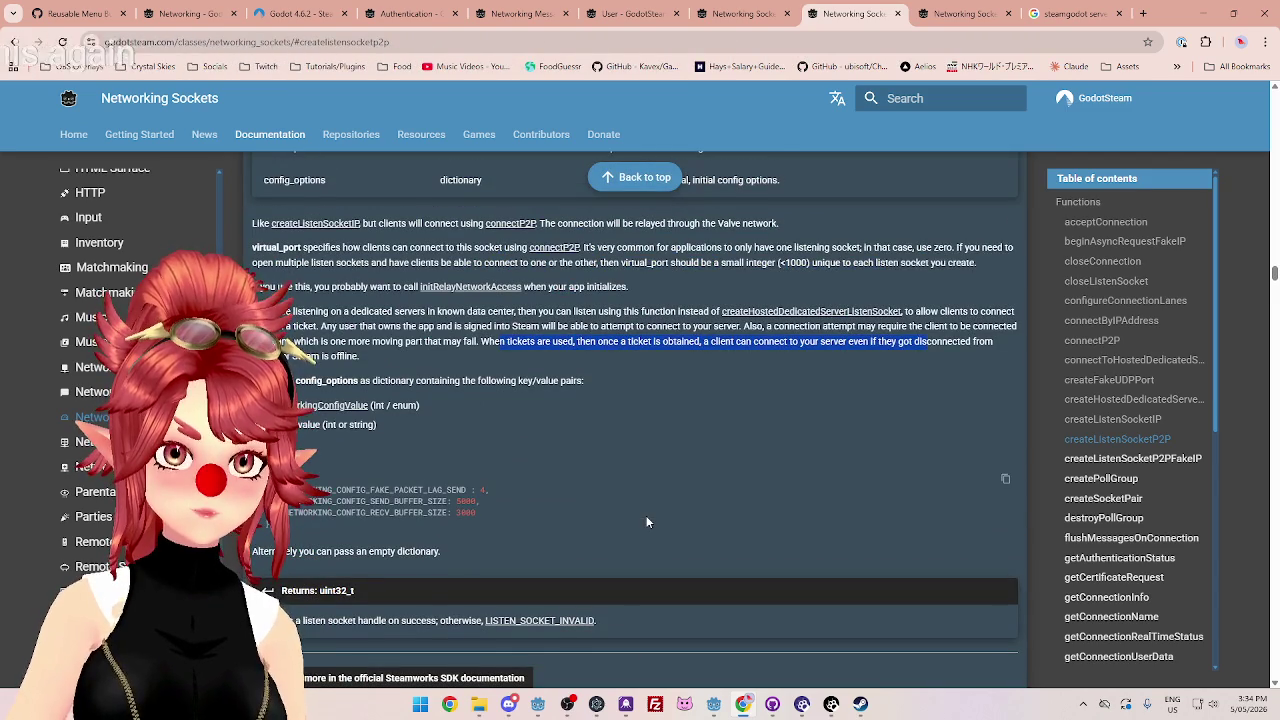
pyautogui.scroll(1, 514, 482)
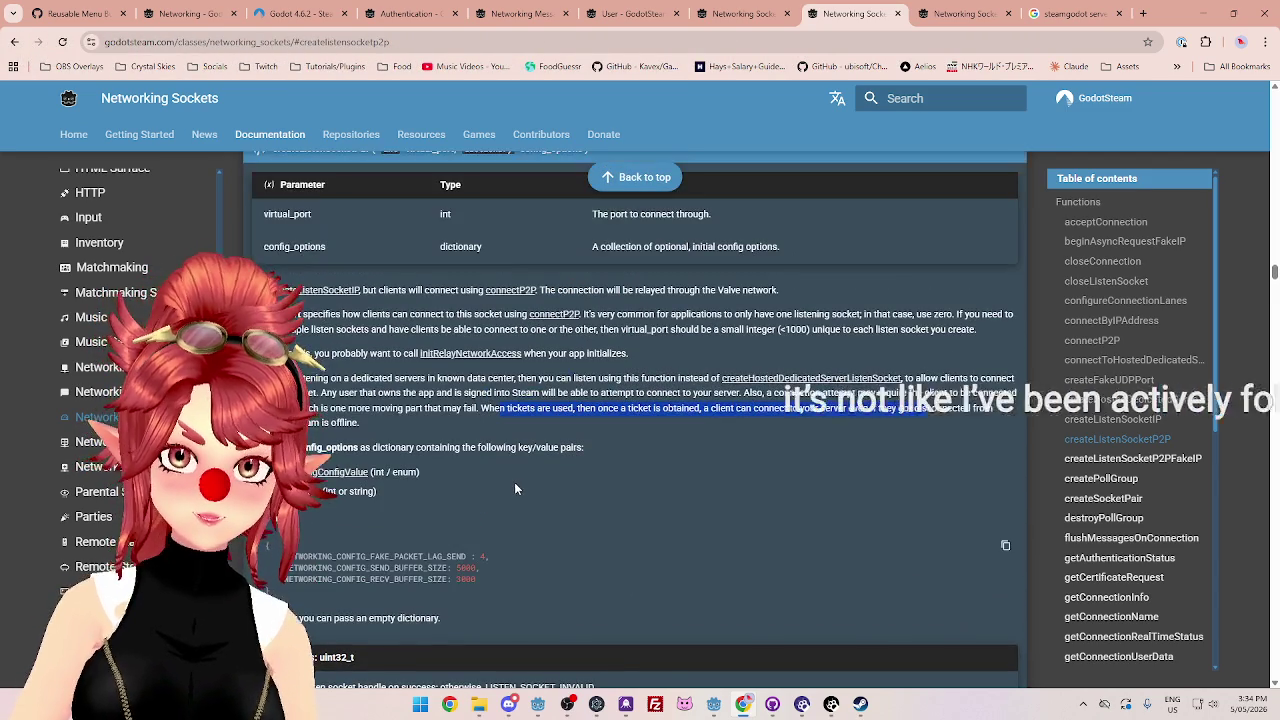
pyautogui.scroll(10, 760, 455)
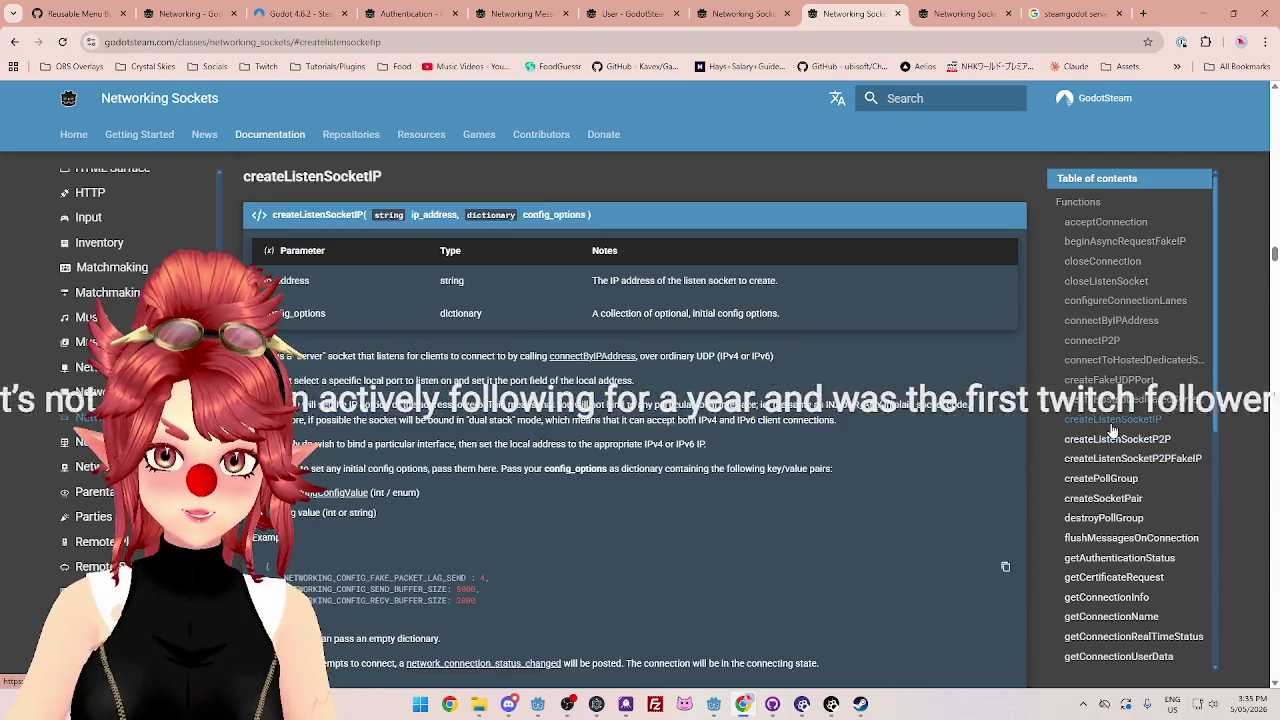
pyautogui.scroll(-1, 796, 469)
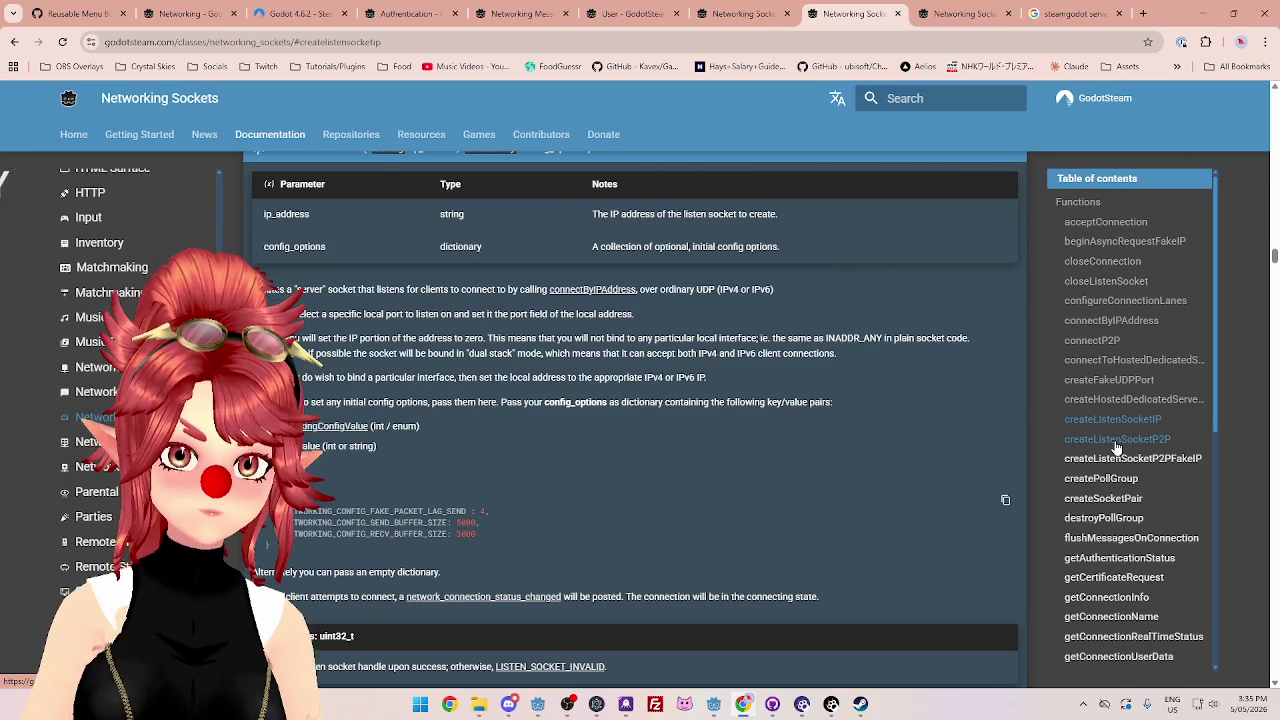
# - Revisit the createListenSocketP2P reference, then return to the Godot server editor
pyautogui.click(1117, 440)
pyautogui.scroll(-5, 1114, 500)
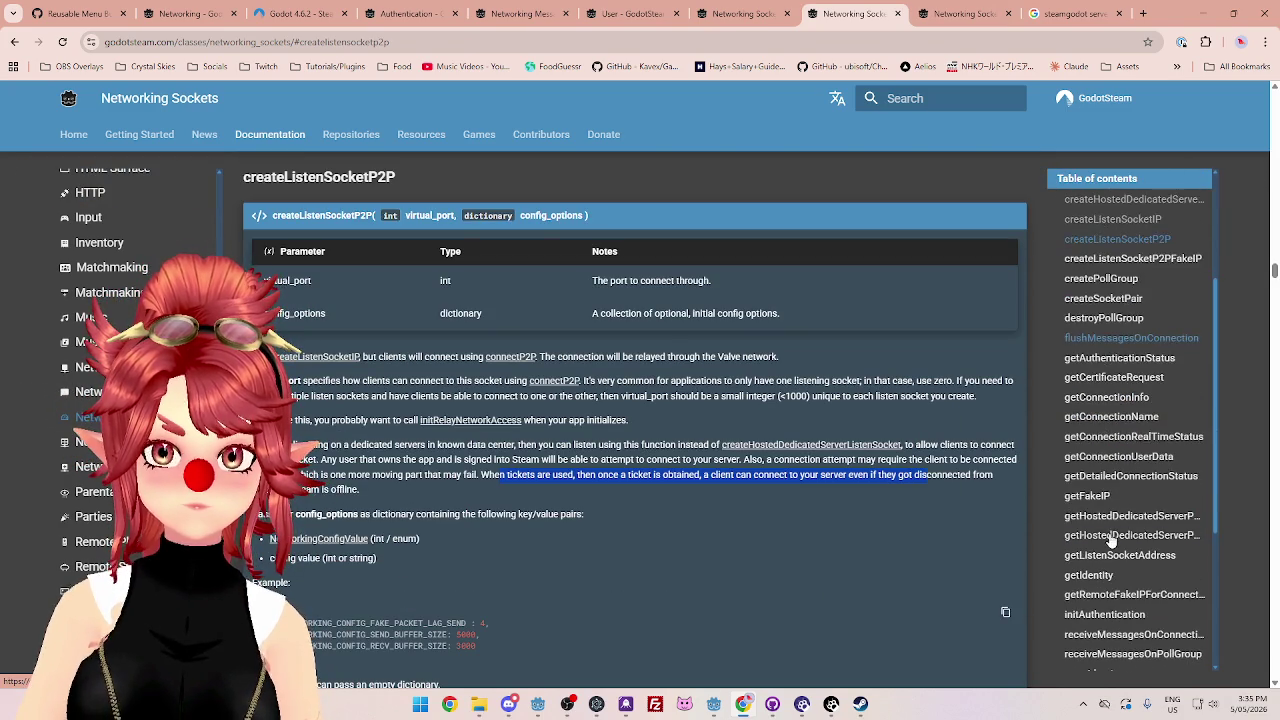
pyautogui.scroll(5, 1128, 544)
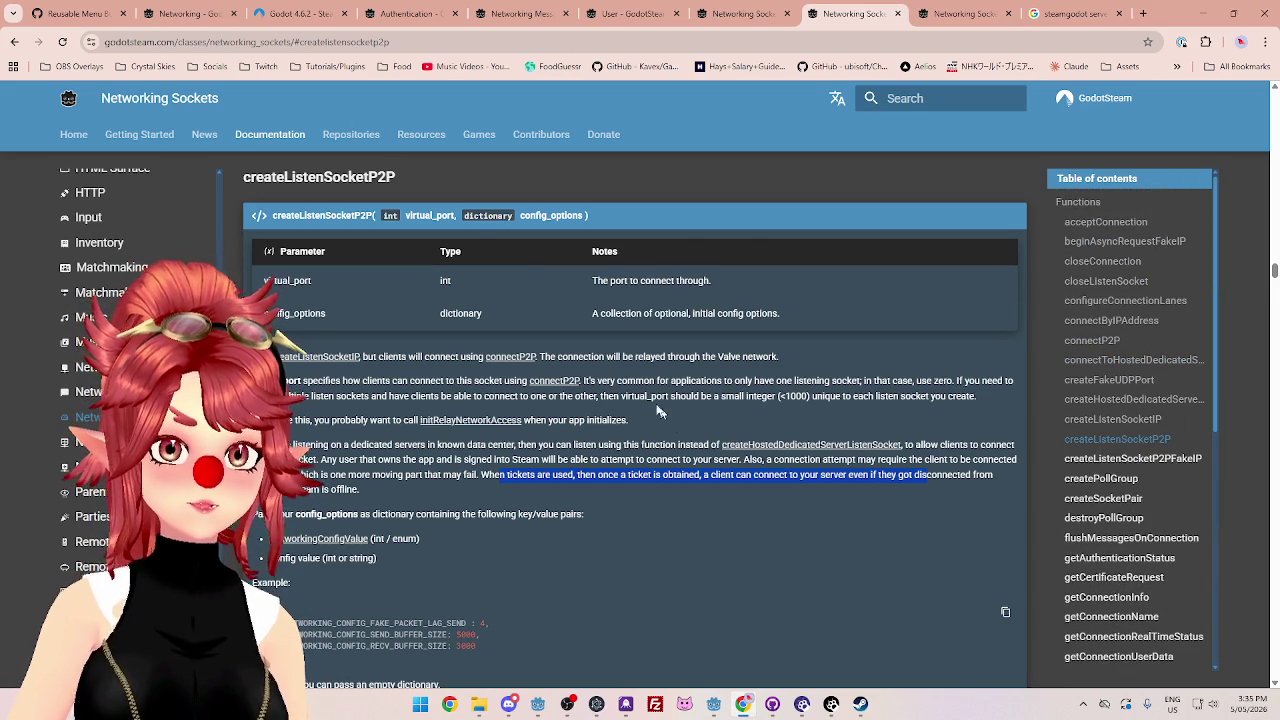
pyautogui.moveTo(713, 704)
pyautogui.click(645, 610)
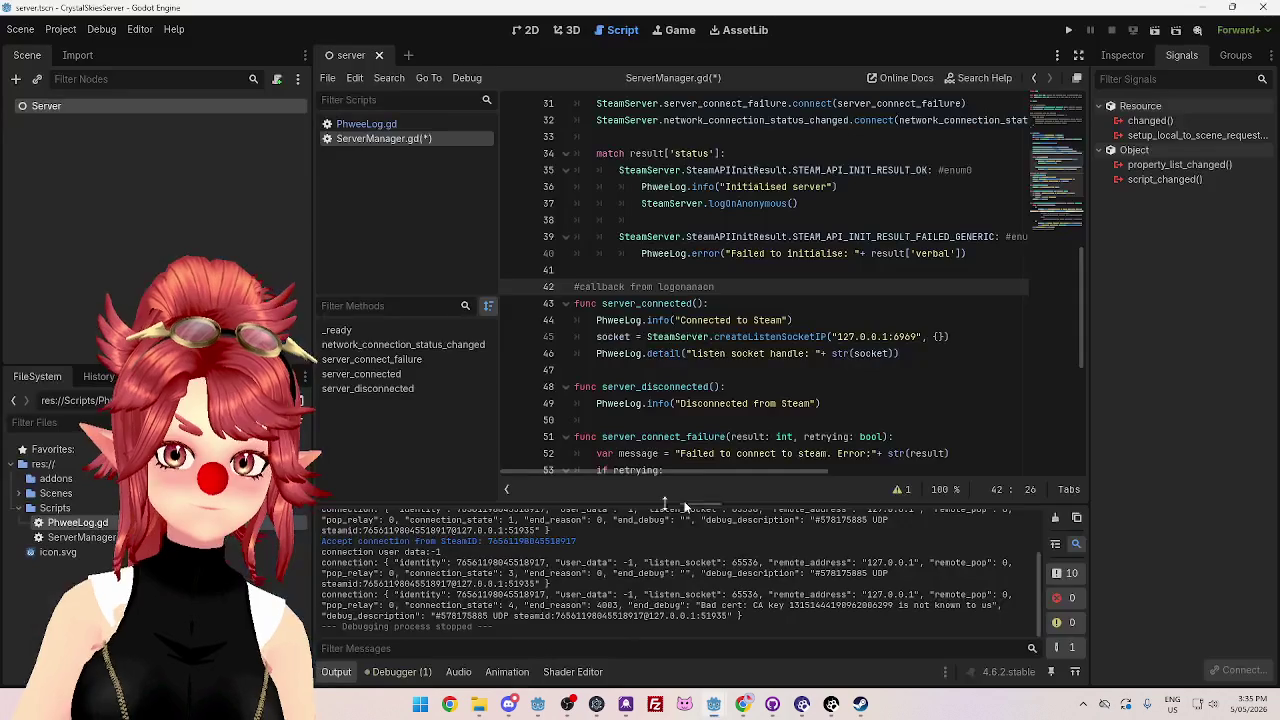
# - Select the network_connection_status_changed handler name on line 57, then bring back the Networking Sockets docs
pyautogui.scroll(-6, 674, 280)
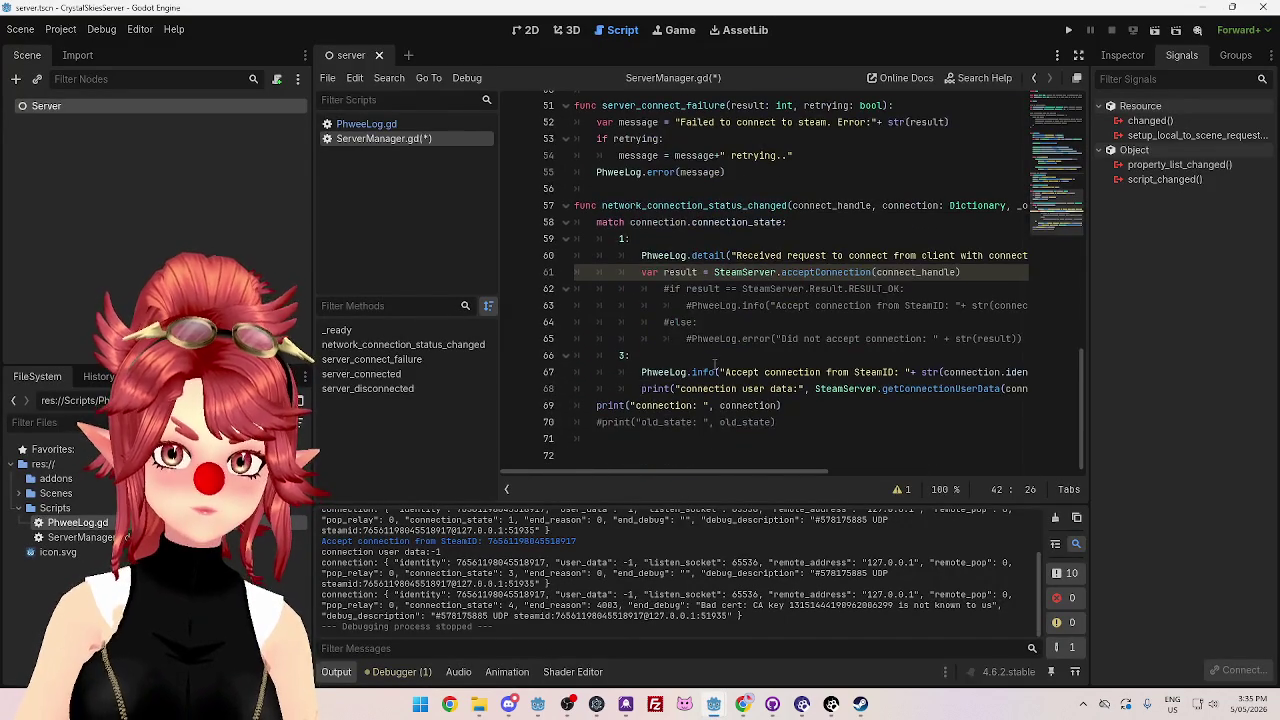
pyautogui.moveTo(787, 255); pyautogui.dragTo(602, 255)
pyautogui.click(745, 704)
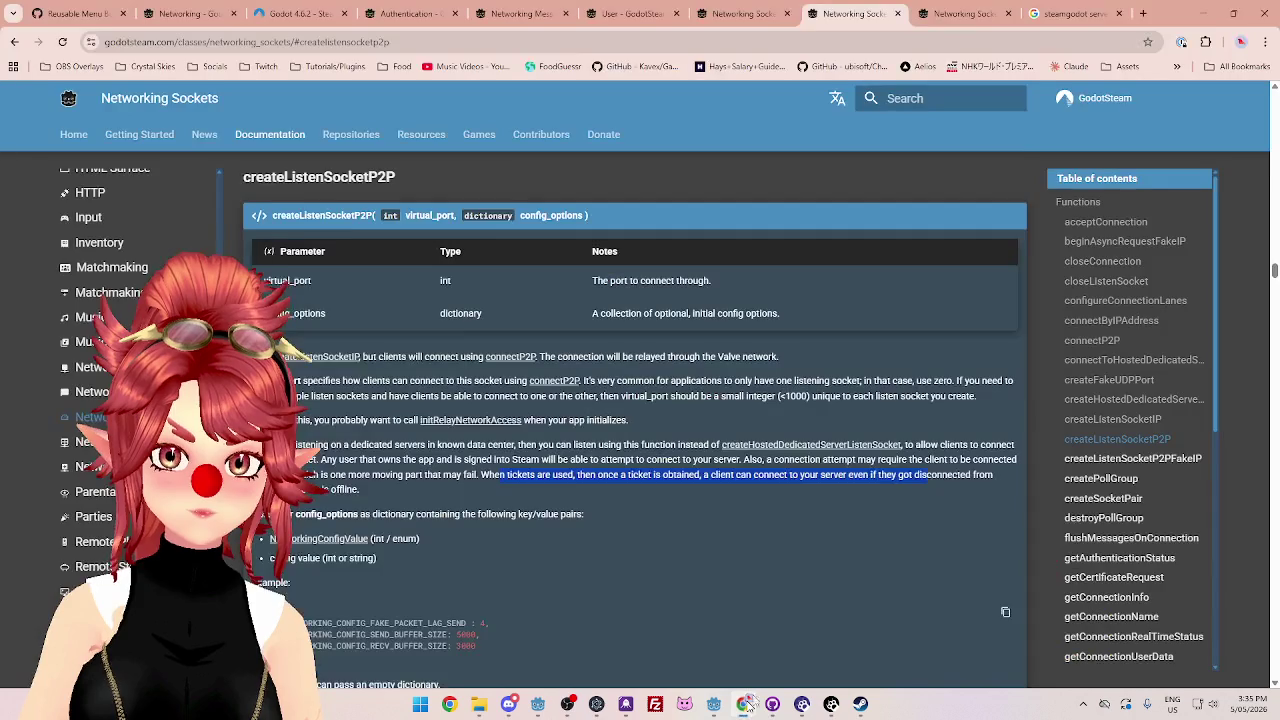
pyautogui.scroll(1, 1150, 530)
pyautogui.scroll(-5, 1110, 500)
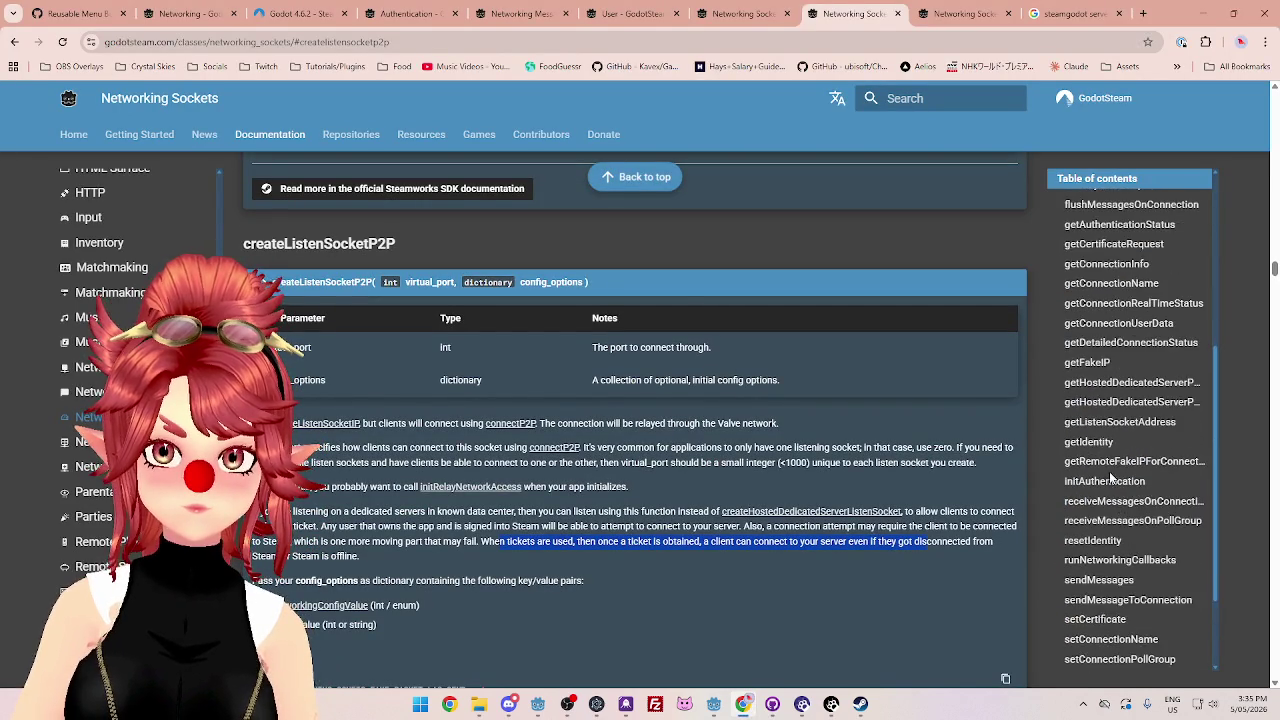
pyautogui.scroll(-3, 1109, 500)
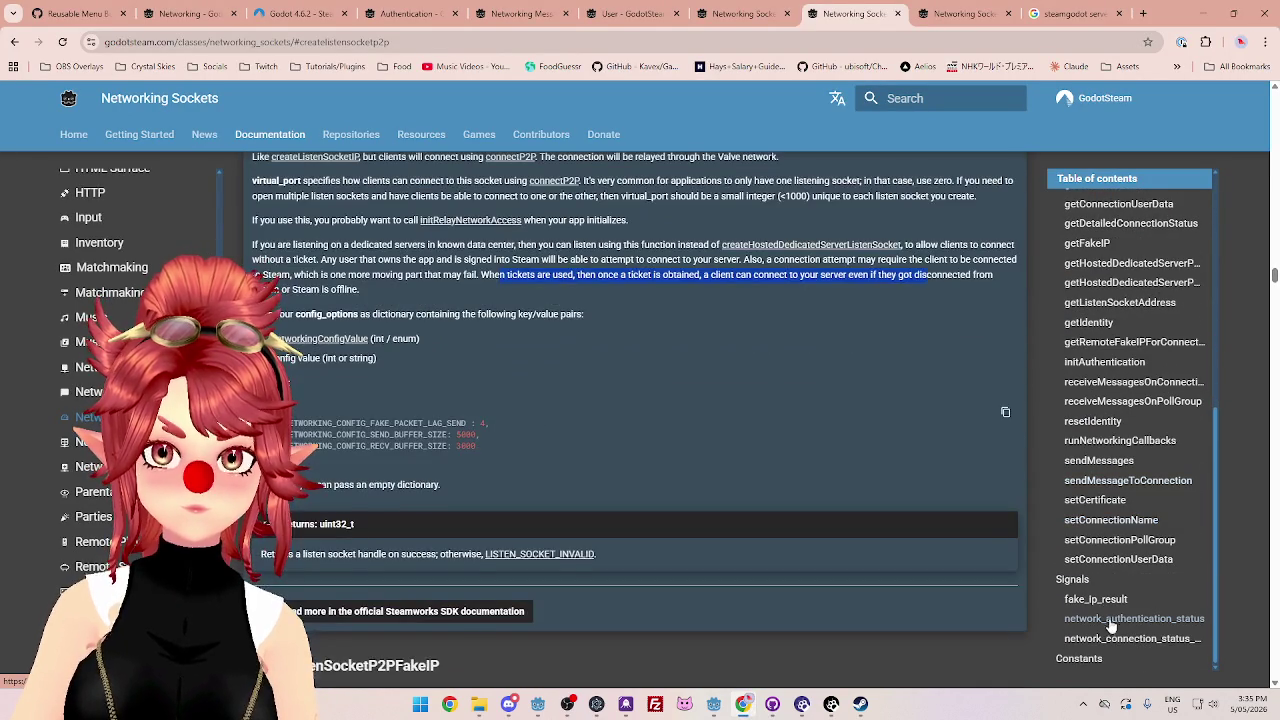
# - Read the network_connection_status_changed signal reference, then return to ServerManager.gd and deselect line 57
pyautogui.click(1114, 640)
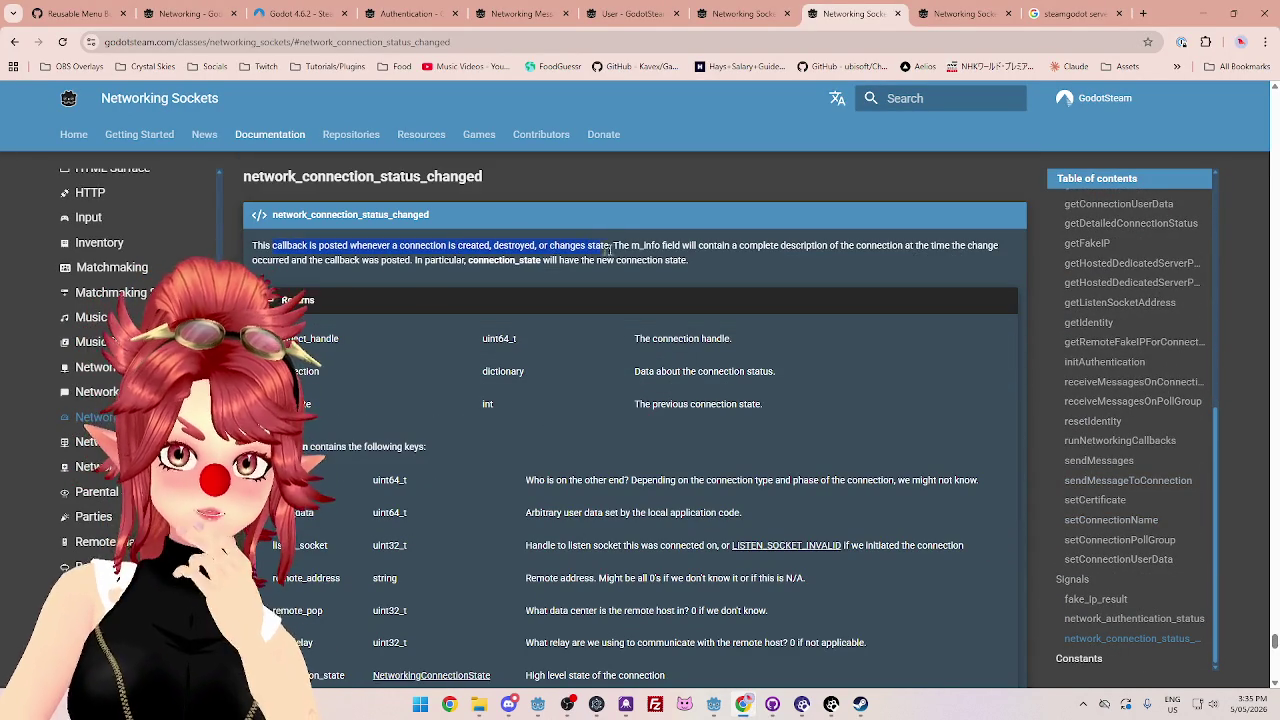
pyautogui.moveTo(714, 704)
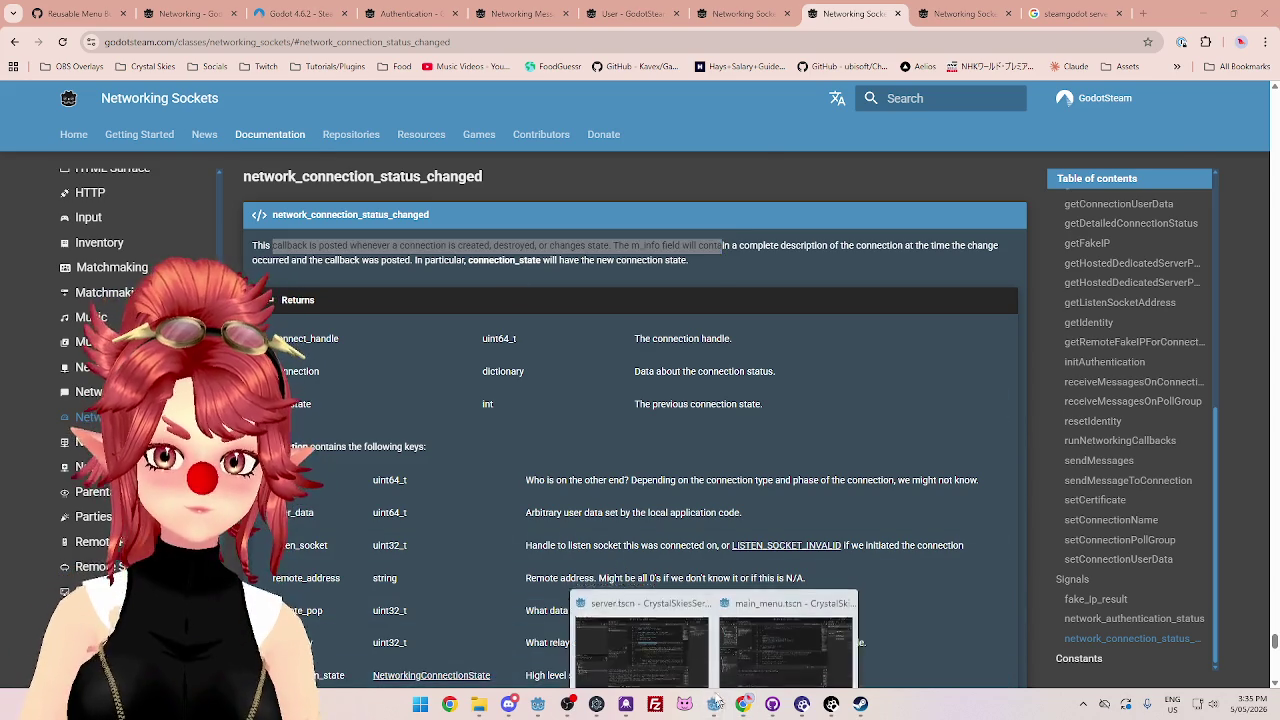
pyautogui.click(640, 640)
pyautogui.click(648, 256)
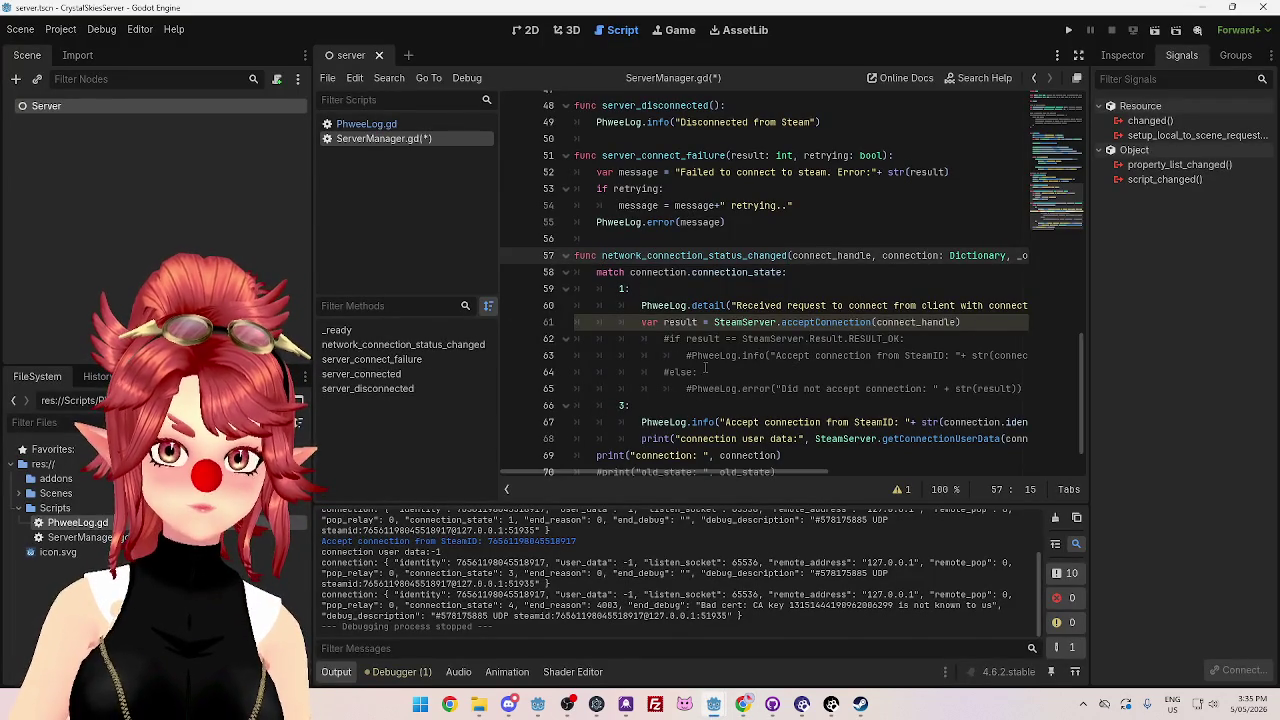
# - Switch to the CrystalSkies client editor and put the caret on the #else: line 119
pyautogui.moveTo(712, 704)
pyautogui.click(724, 612)
pyautogui.scroll(-20, 540, 354)
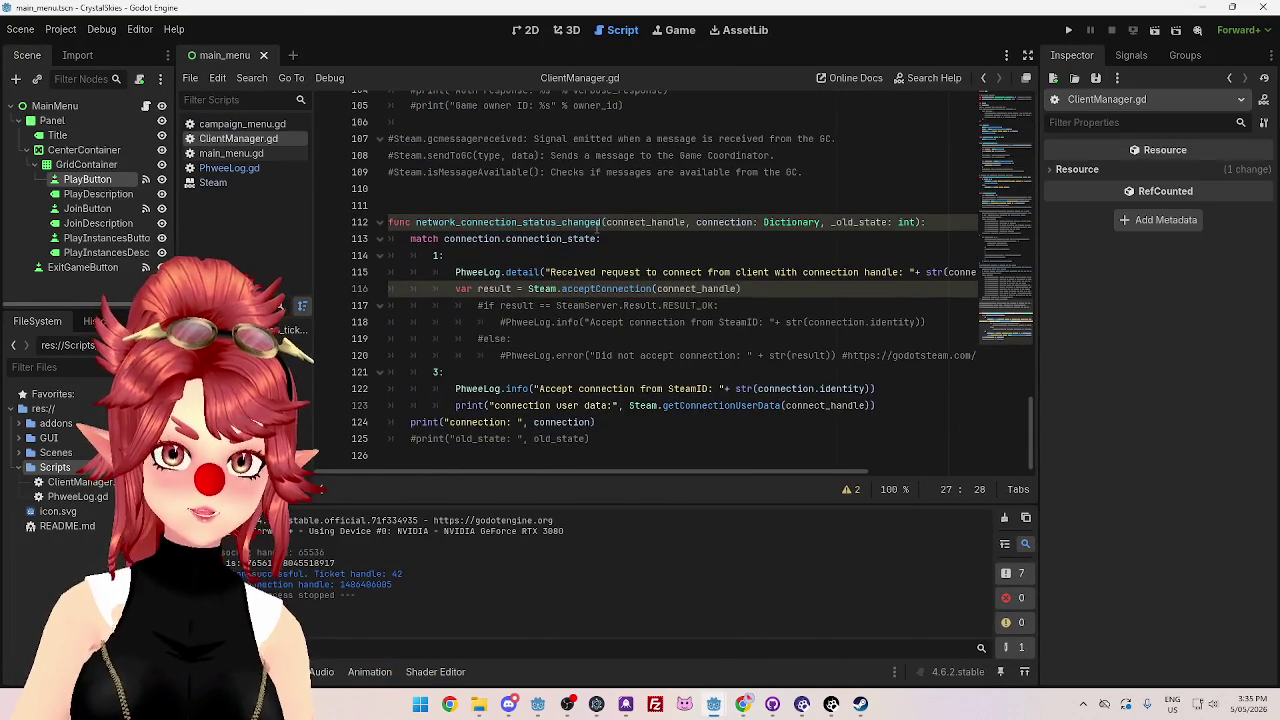
pyautogui.click(684, 338)
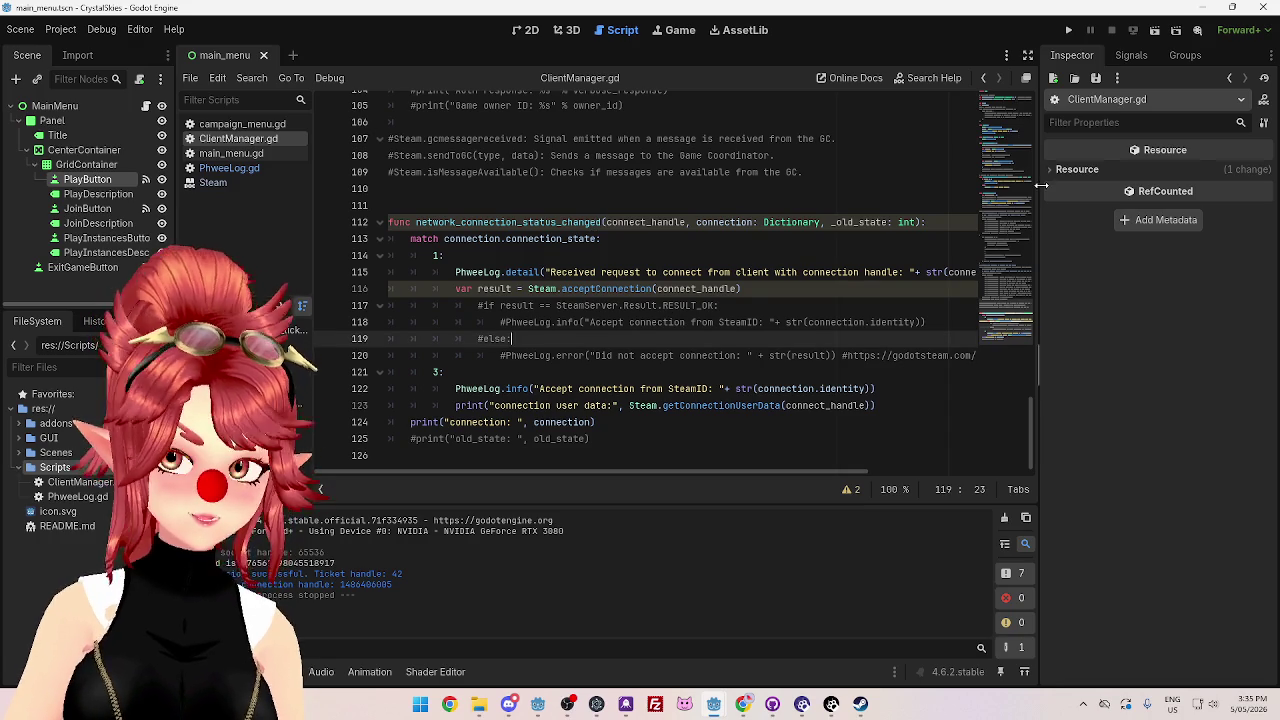
# - Run the server project, move its debug window to reveal the log, and return to the client
pyautogui.moveTo(724, 708)
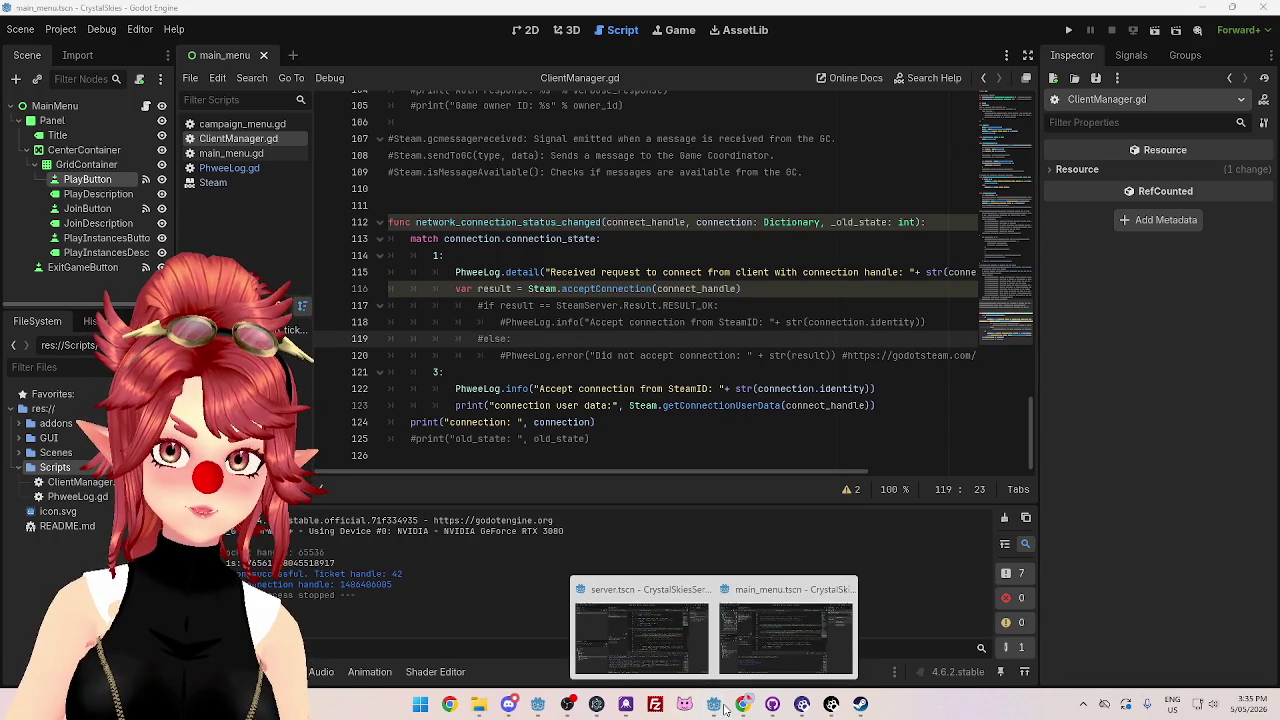
pyautogui.click(645, 648)
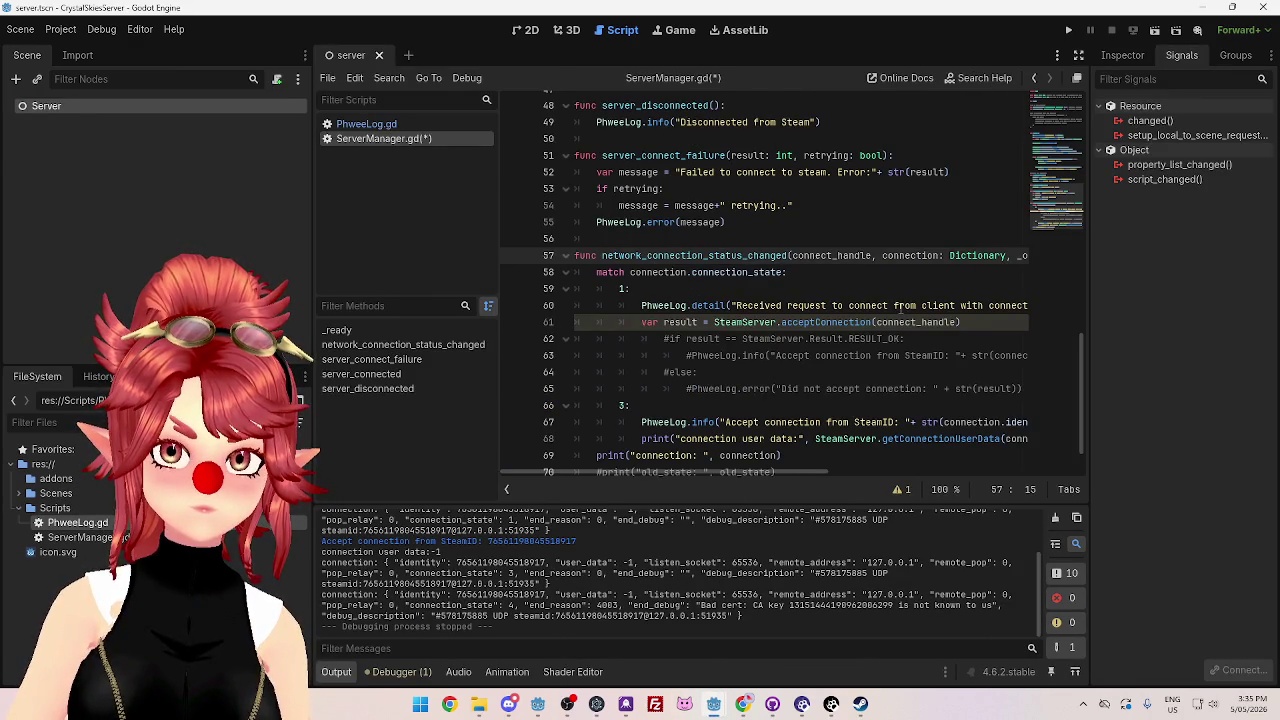
pyautogui.click(1071, 31)
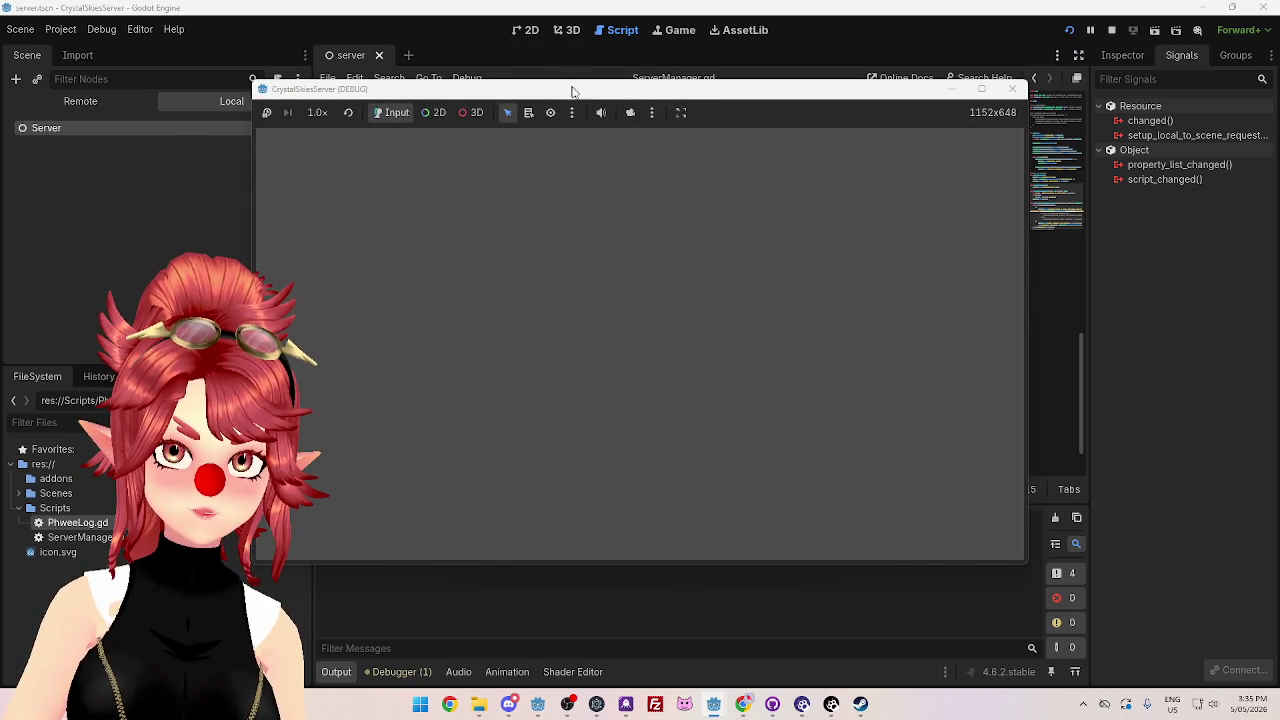
pyautogui.moveTo(573, 91)
pyautogui.mouseDown()
pyautogui.moveTo(489, 45)
pyautogui.moveTo(436, 37)
pyautogui.mouseUp()
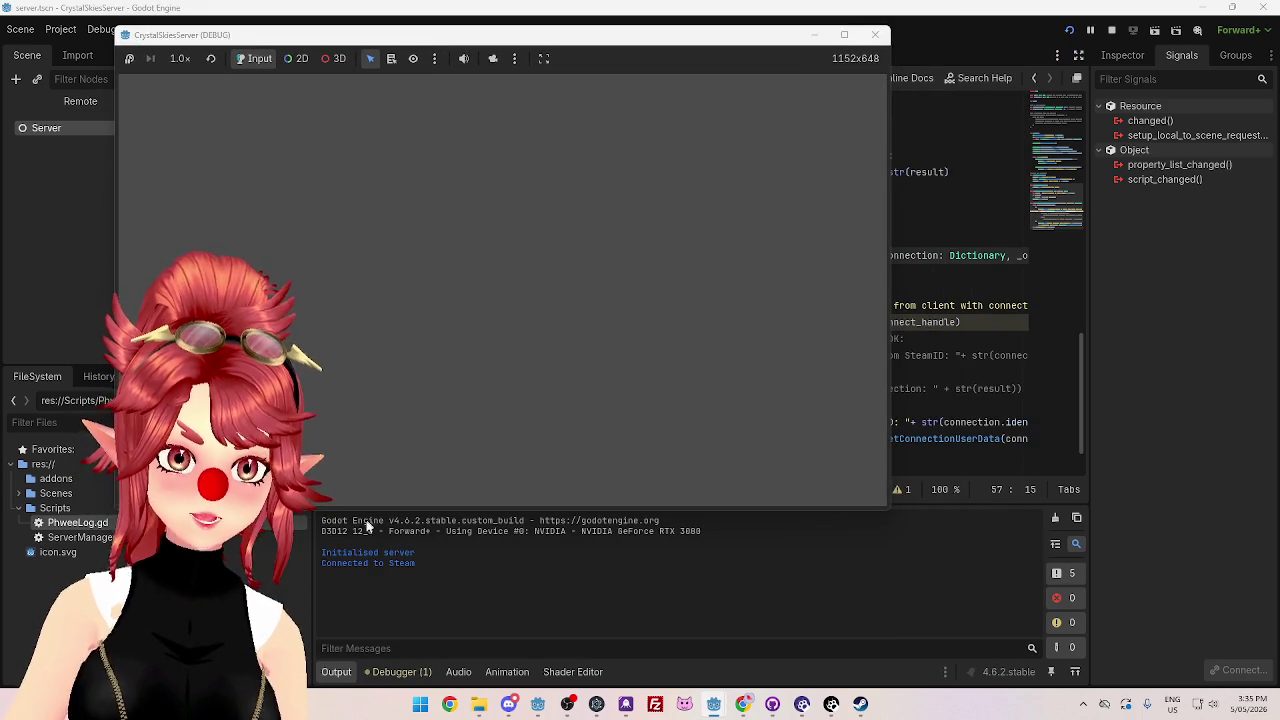
pyautogui.moveTo(712, 705)
pyautogui.click(731, 624)
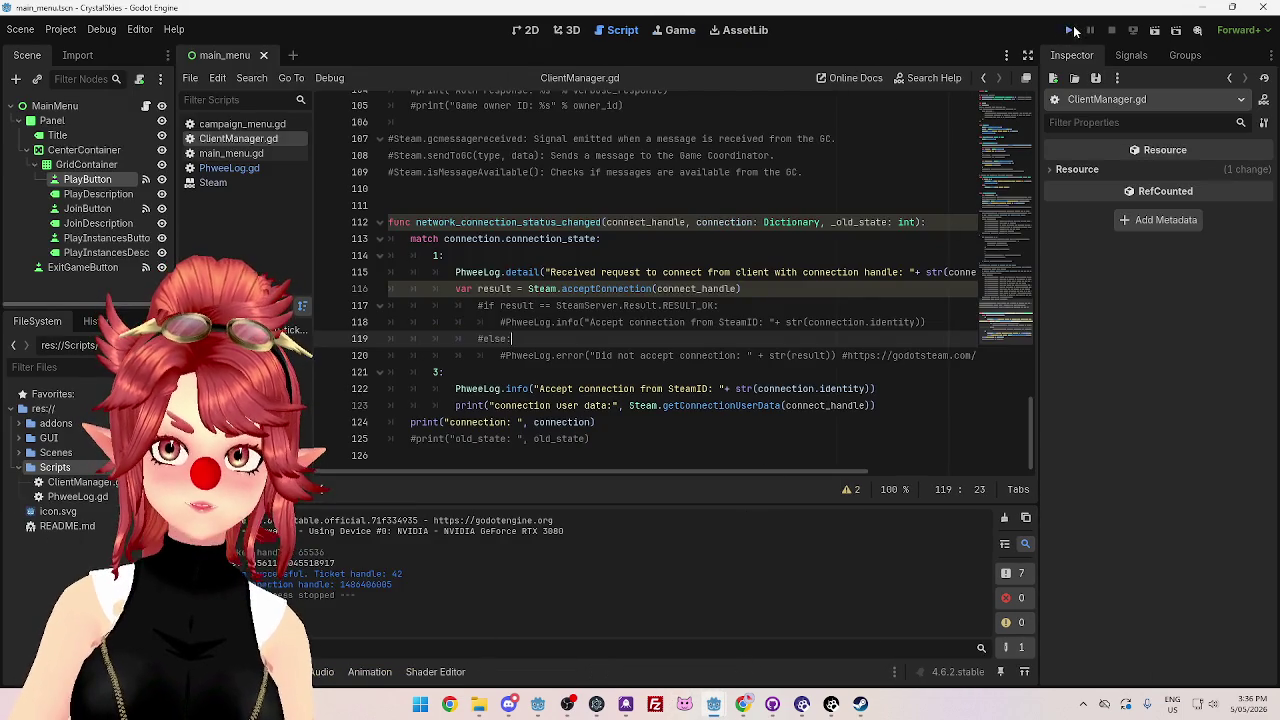
# - Run the client game and check the server log for the accepted-connection lines
pyautogui.click(1072, 31)
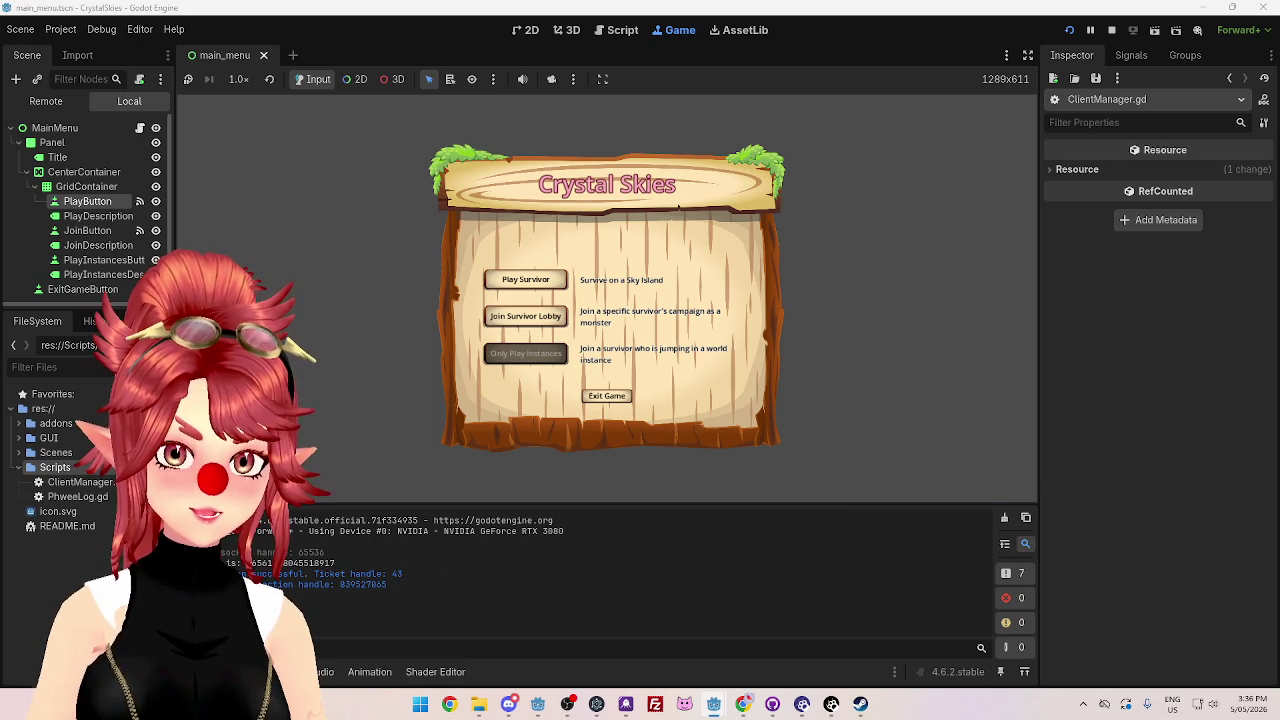
pyautogui.moveTo(713, 704)
pyautogui.click(570, 630)
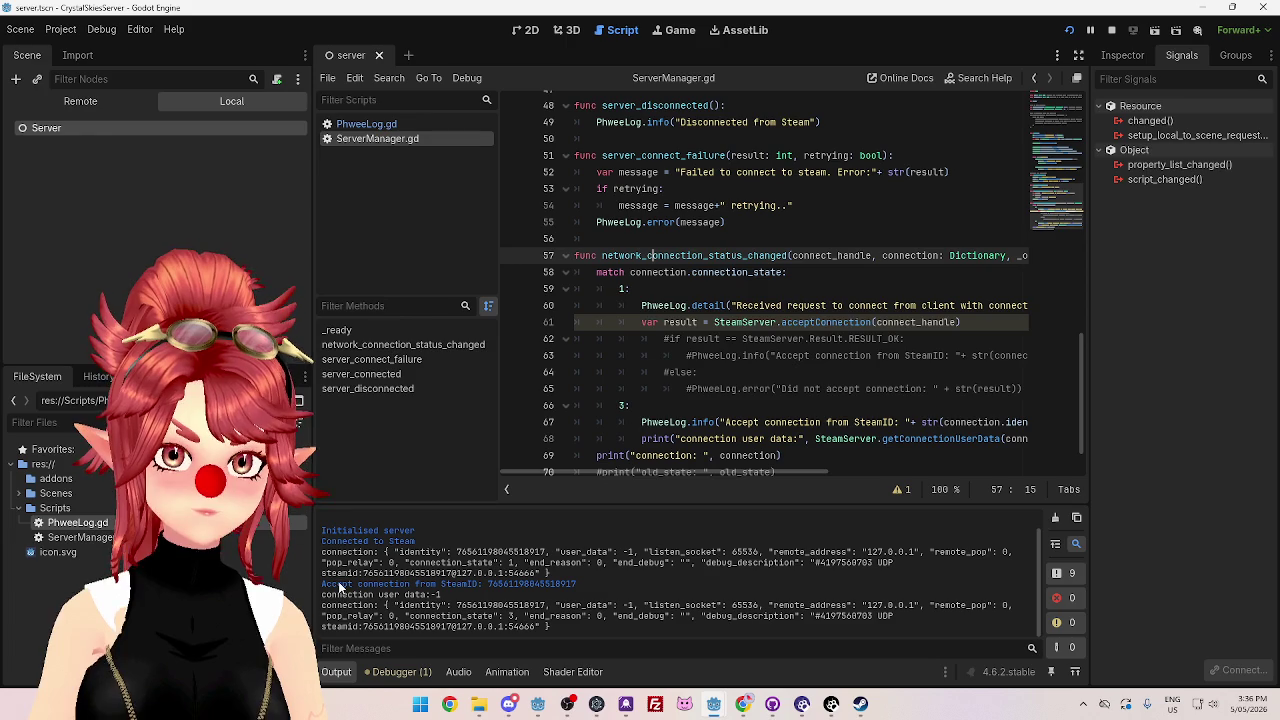
pyautogui.moveTo(522, 557)
pyautogui.mouseDown()
pyautogui.moveTo(380, 575)
pyautogui.moveTo(493, 584)
pyautogui.mouseUp()
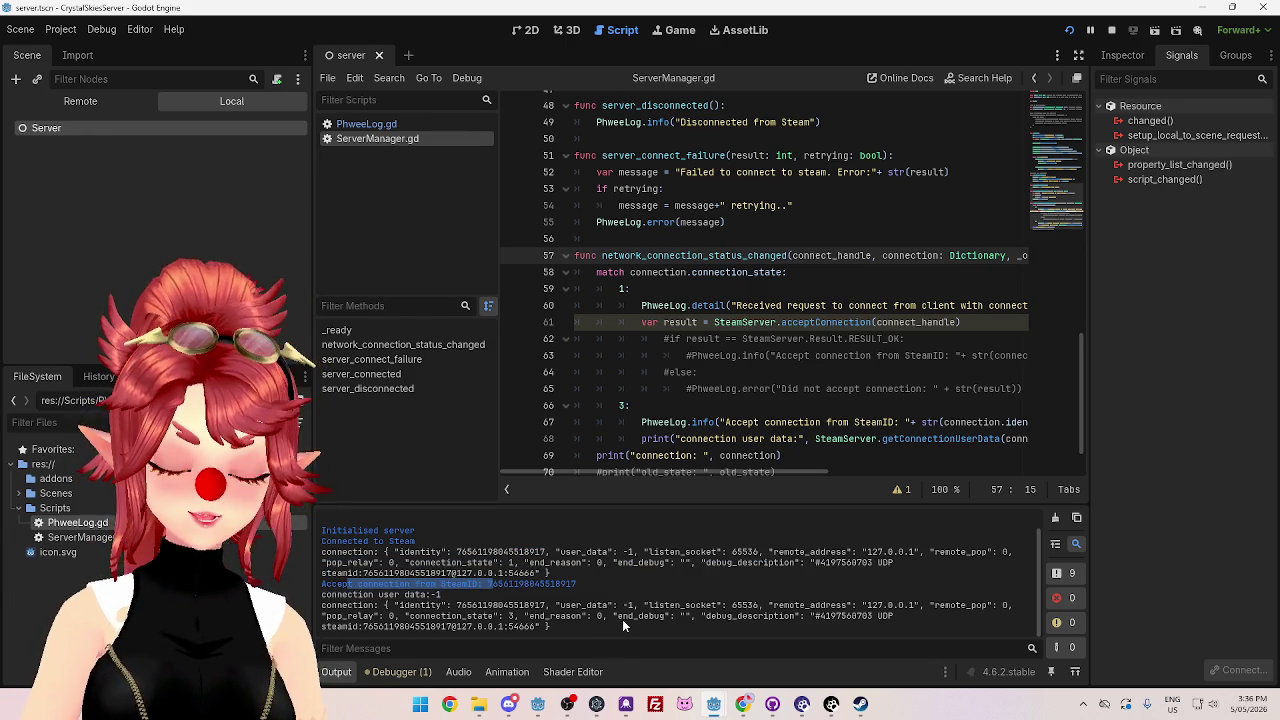
# - Return to the client project and stop the running game
pyautogui.moveTo(720, 707)
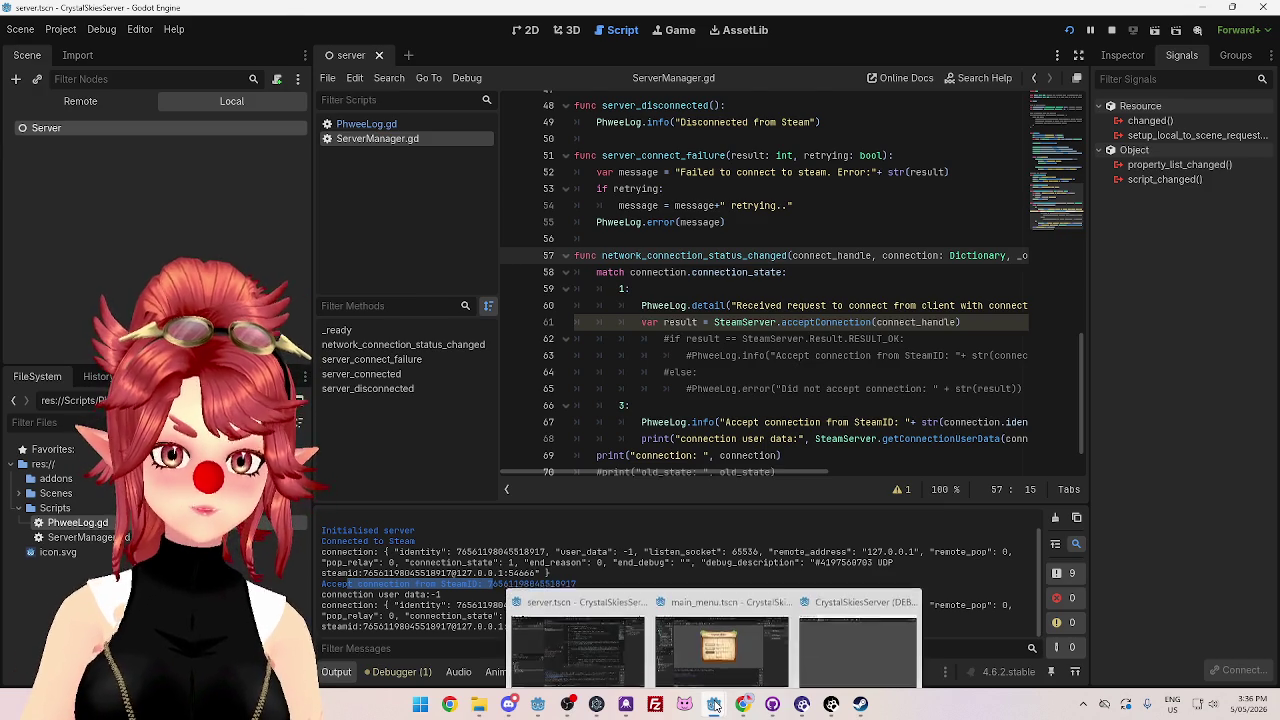
pyautogui.click(743, 657)
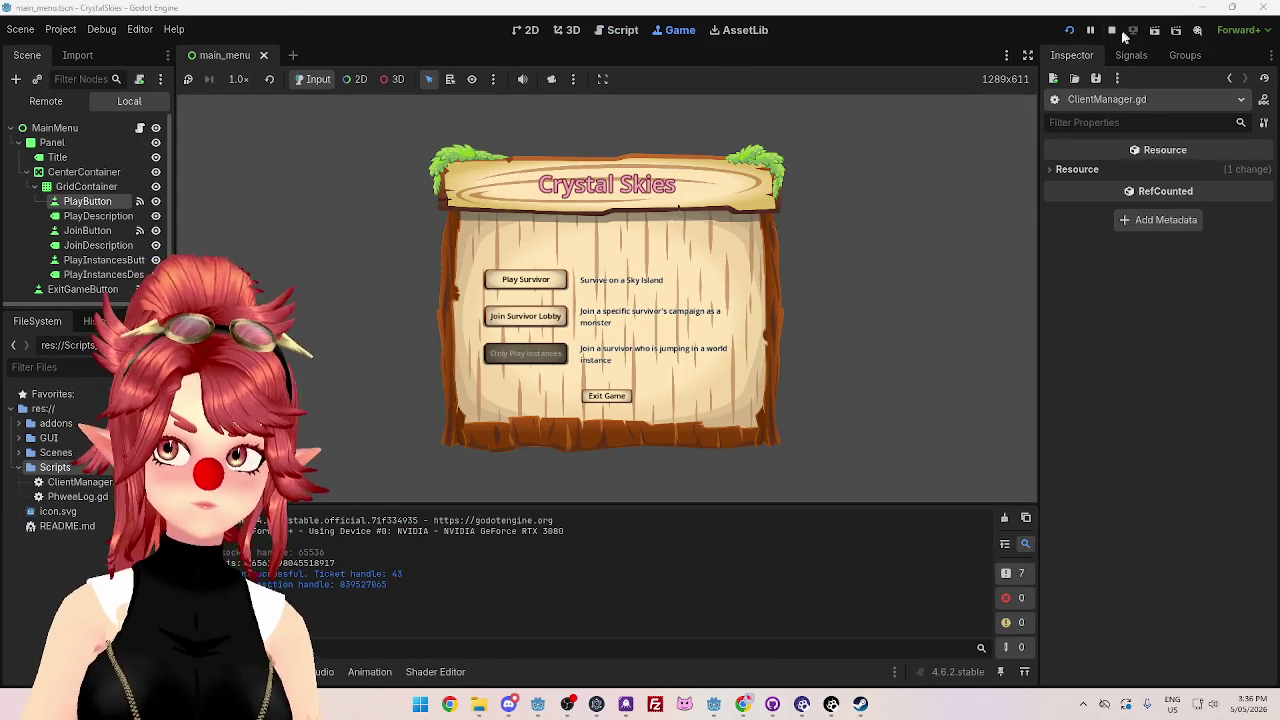
pyautogui.click(1111, 30)
pyautogui.scroll(-1, 689, 332)
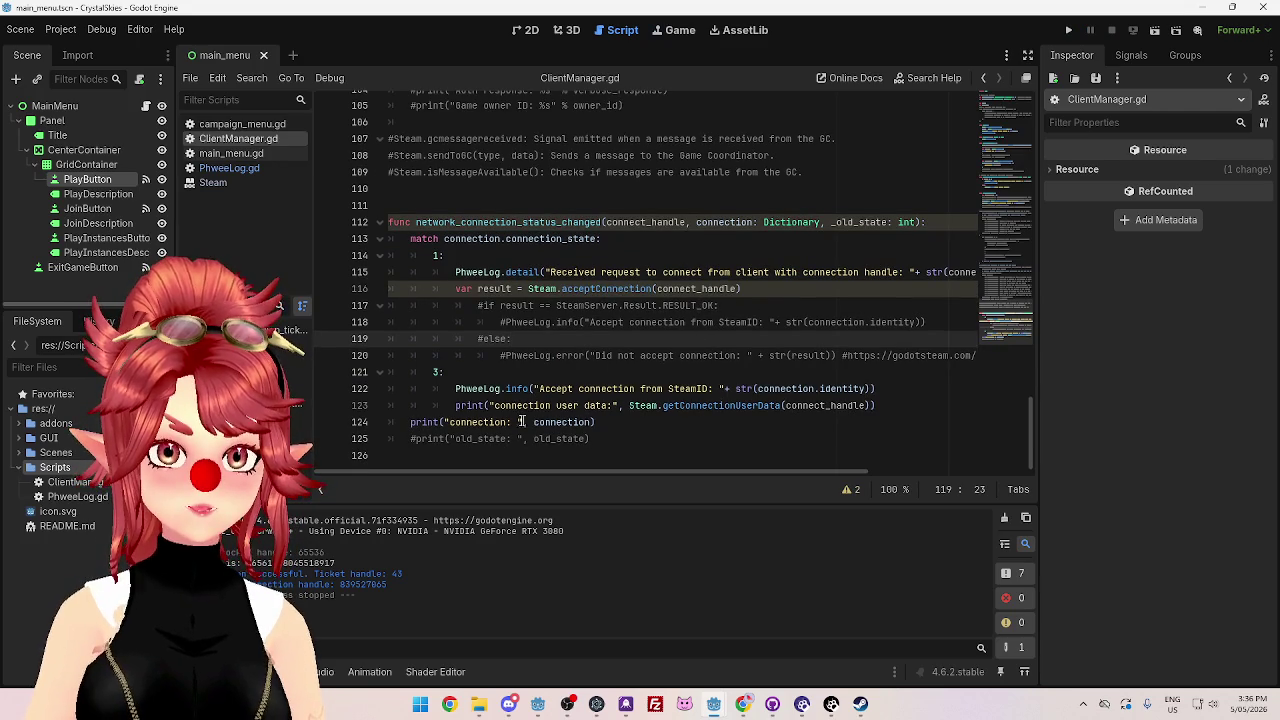
# - Inspect line 112's signature, selecting the network_connection_status_changed handler name
pyautogui.doubleClick(552, 422)
pyautogui.click(420, 222)
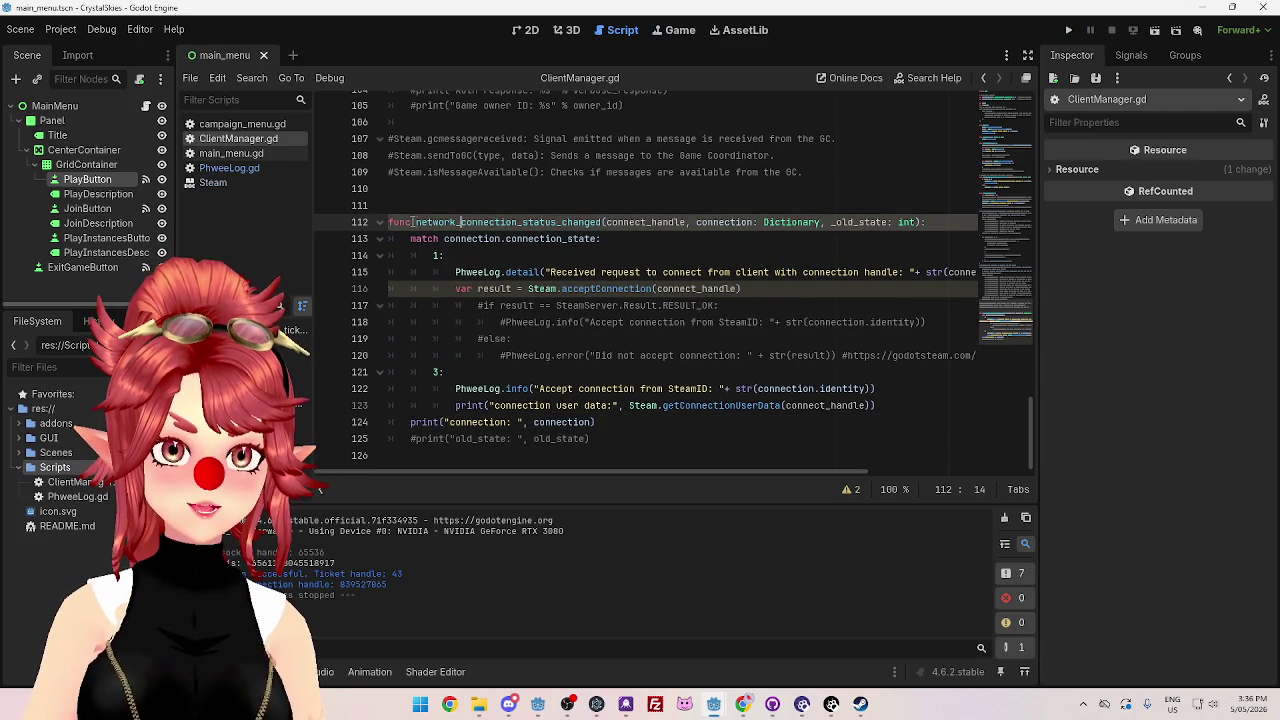
pyautogui.moveTo(436, 222); pyautogui.dragTo(941, 222)
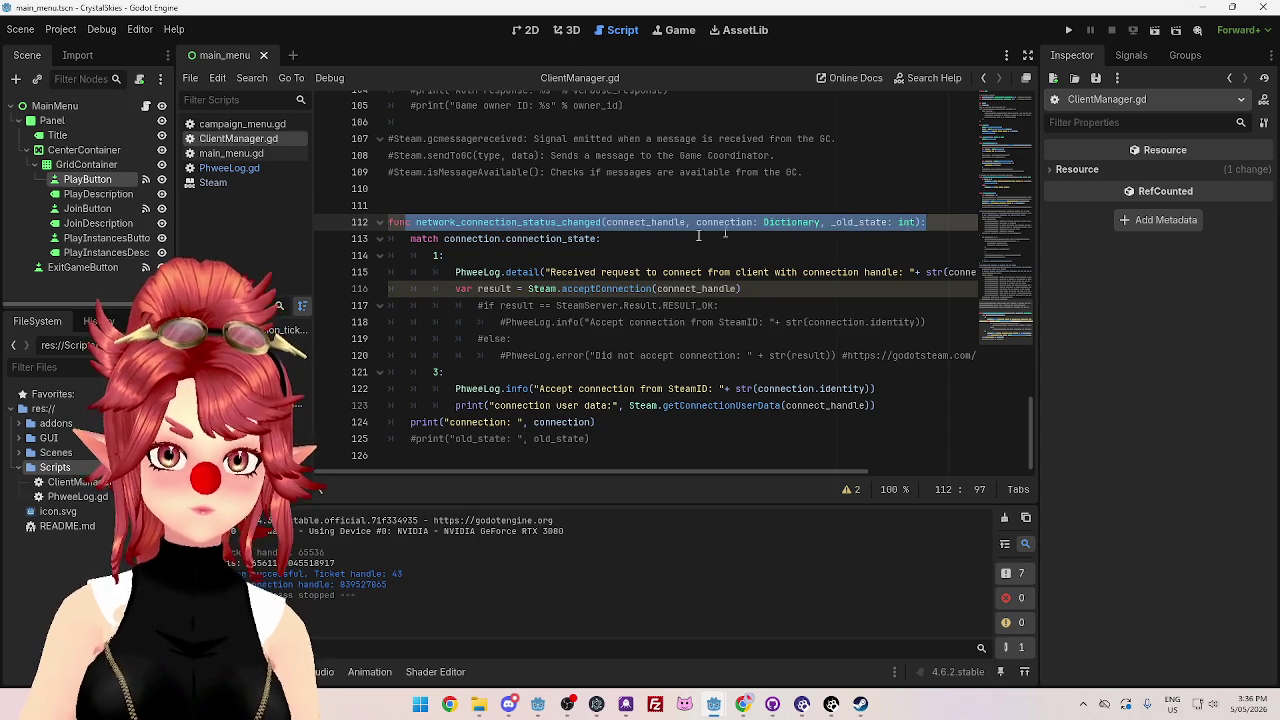
pyautogui.click(478, 222)
pyautogui.moveTo(475, 222); pyautogui.dragTo(598, 221)
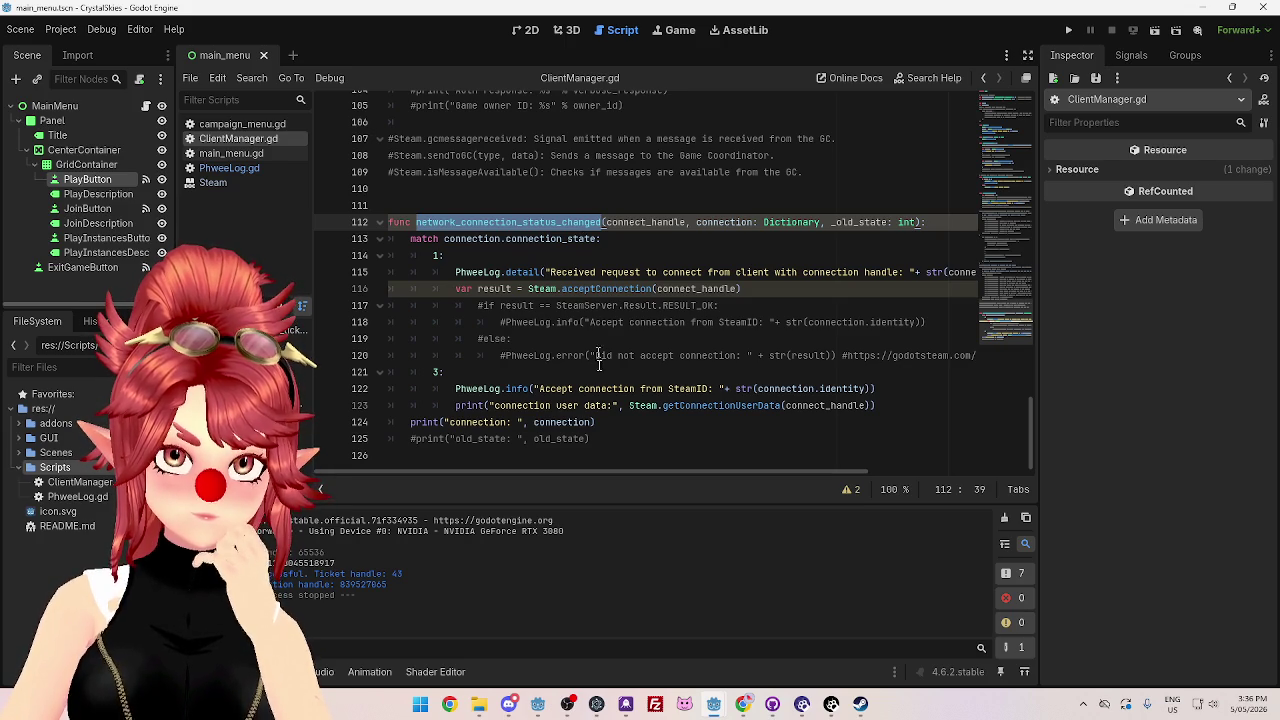
# - Check the connection variable in the handler, then switch to the server editor
pyautogui.moveTo(541, 424)
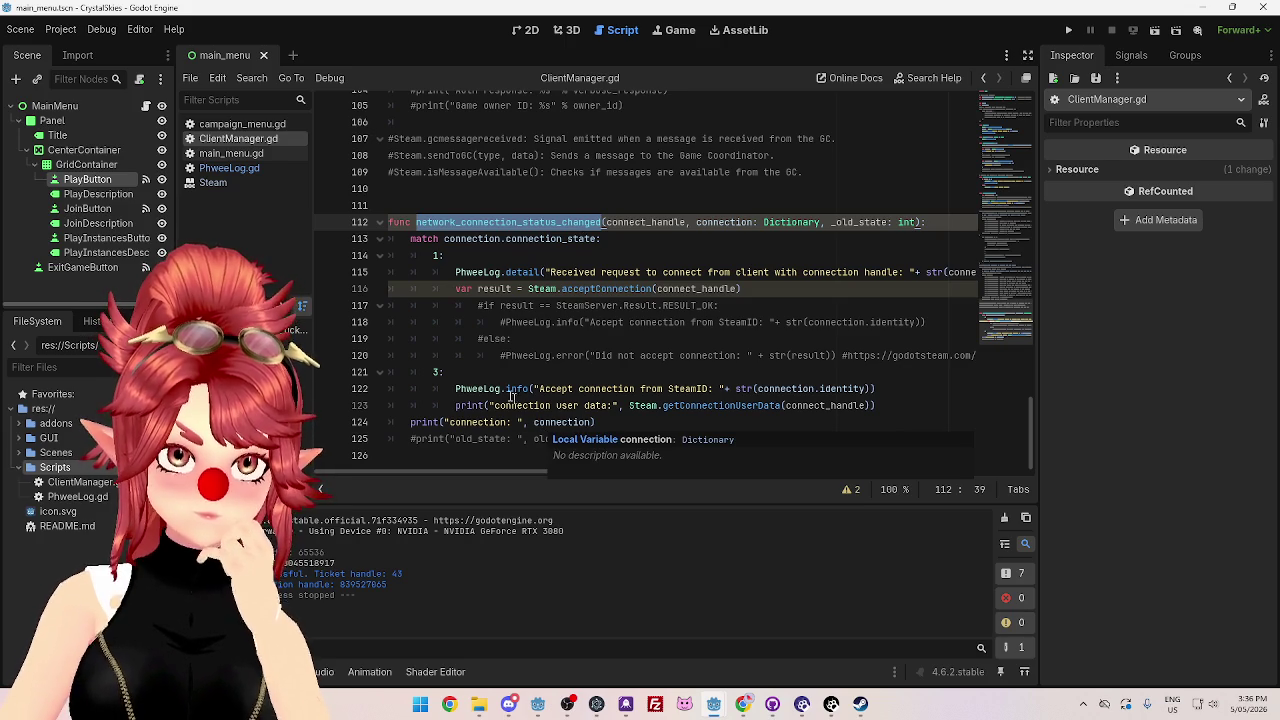
pyautogui.scroll(3, 543, 337)
pyautogui.scroll(4, 543, 340)
pyautogui.scroll(-7, 546, 347)
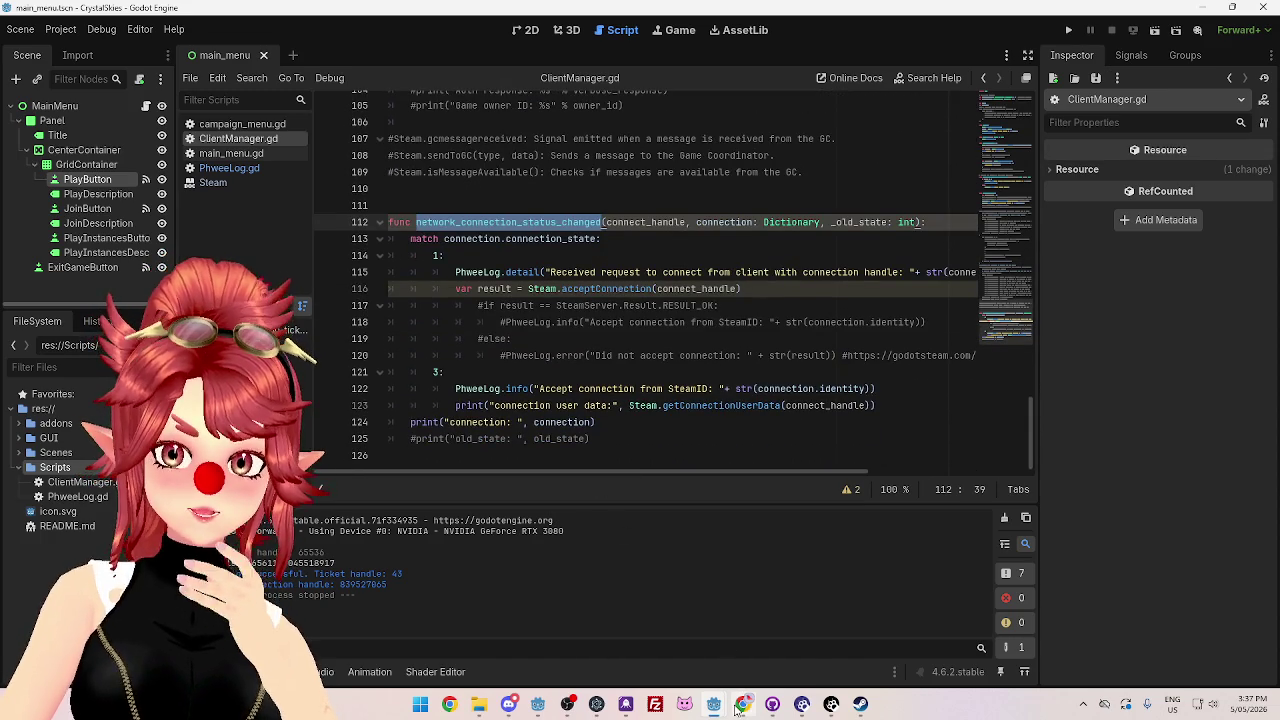
pyautogui.moveTo(714, 704)
pyautogui.click(737, 630)
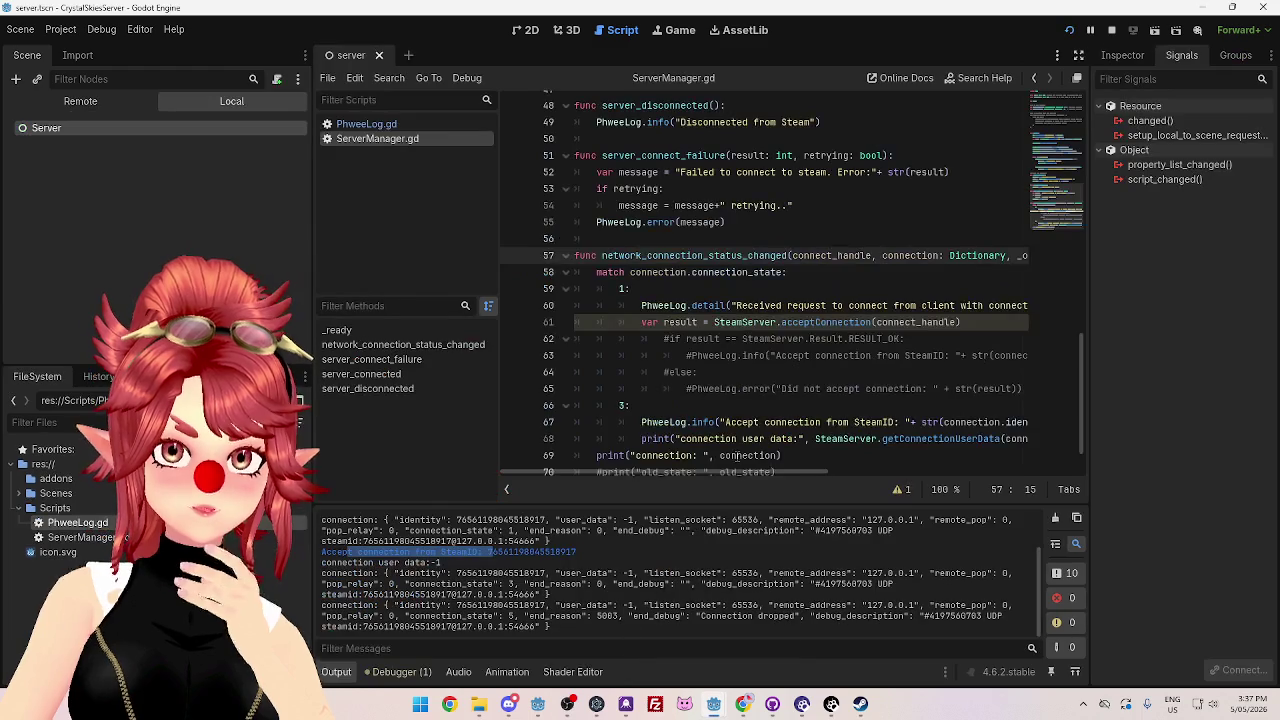
# - Copy the server's network_connection_status_changed connect line and paste it below line 28 of ClientManager.gd
pyautogui.scroll(9, 737, 455)
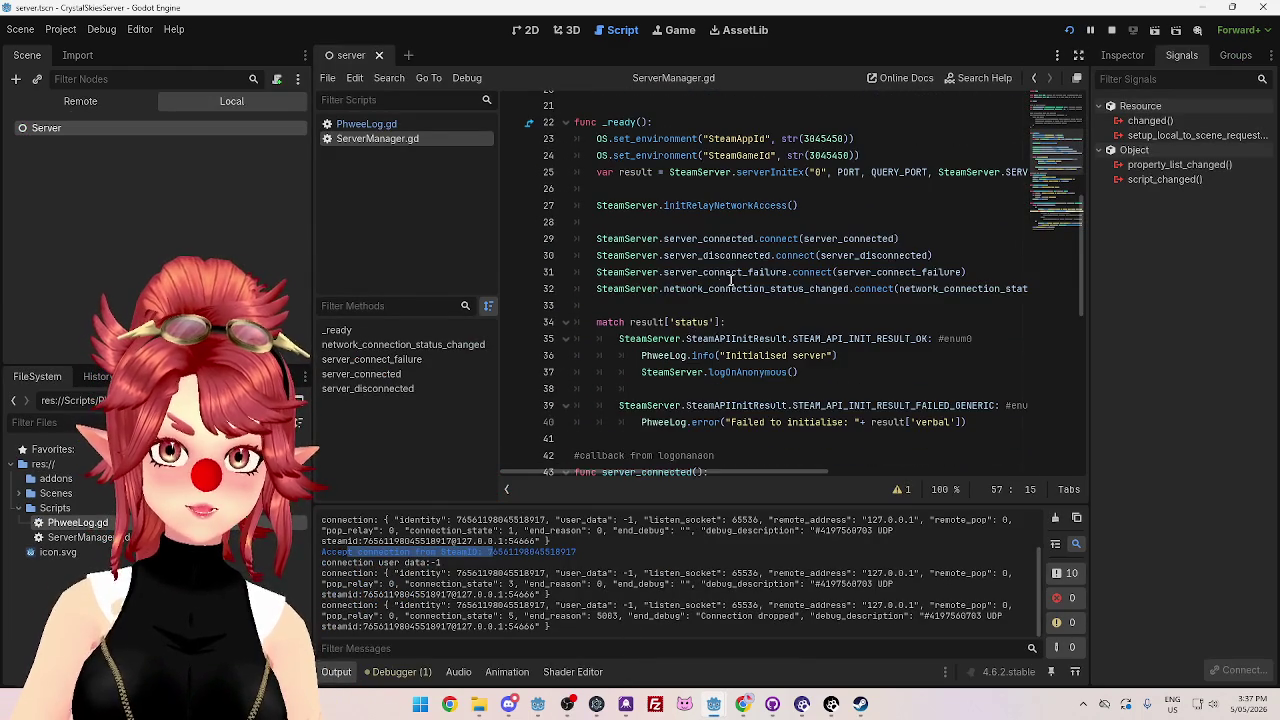
pyautogui.moveTo(597, 288); pyautogui.dragTo(1060, 289)
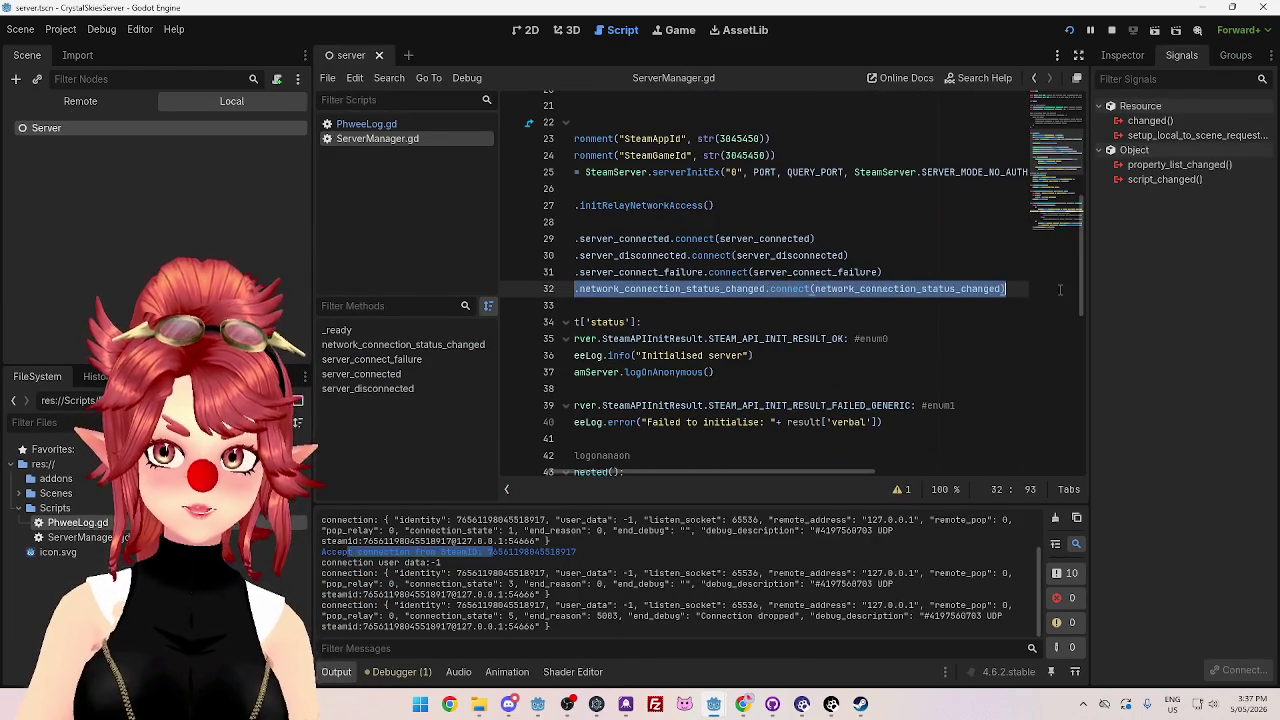
pyautogui.click(713, 704)
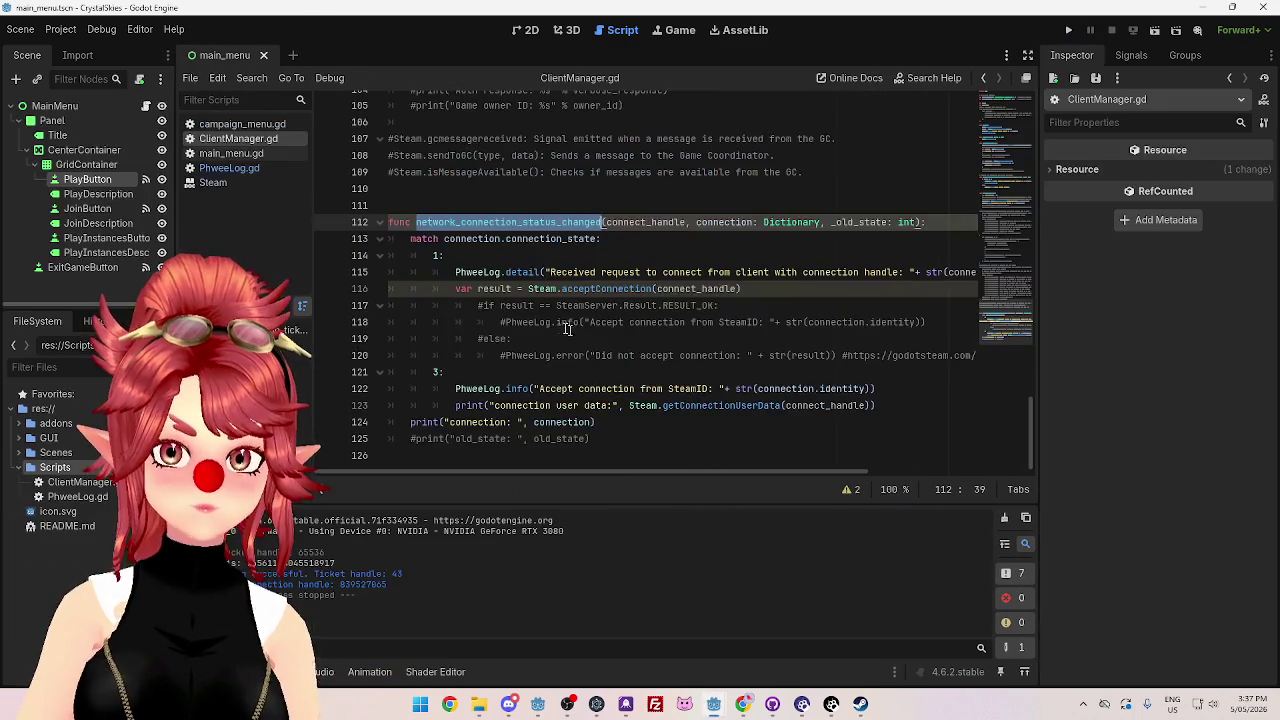
pyautogui.scroll(15, 606, 360)
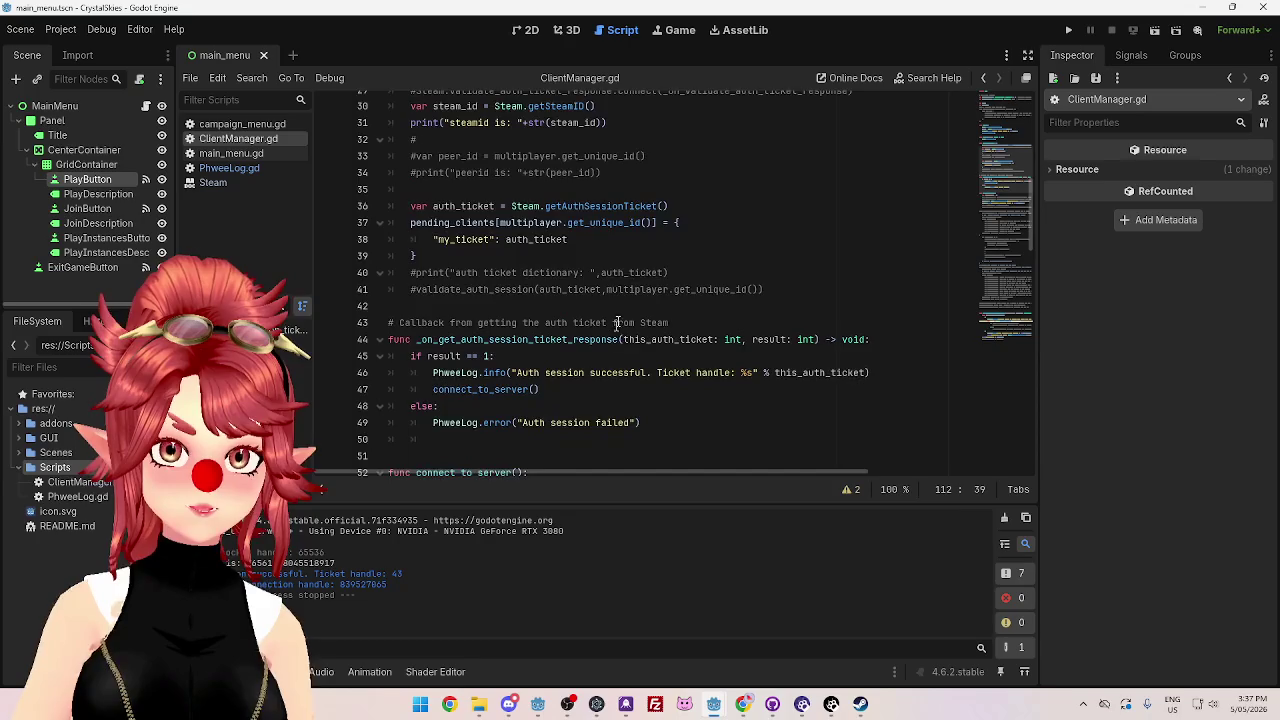
pyautogui.scroll(6, 610, 340)
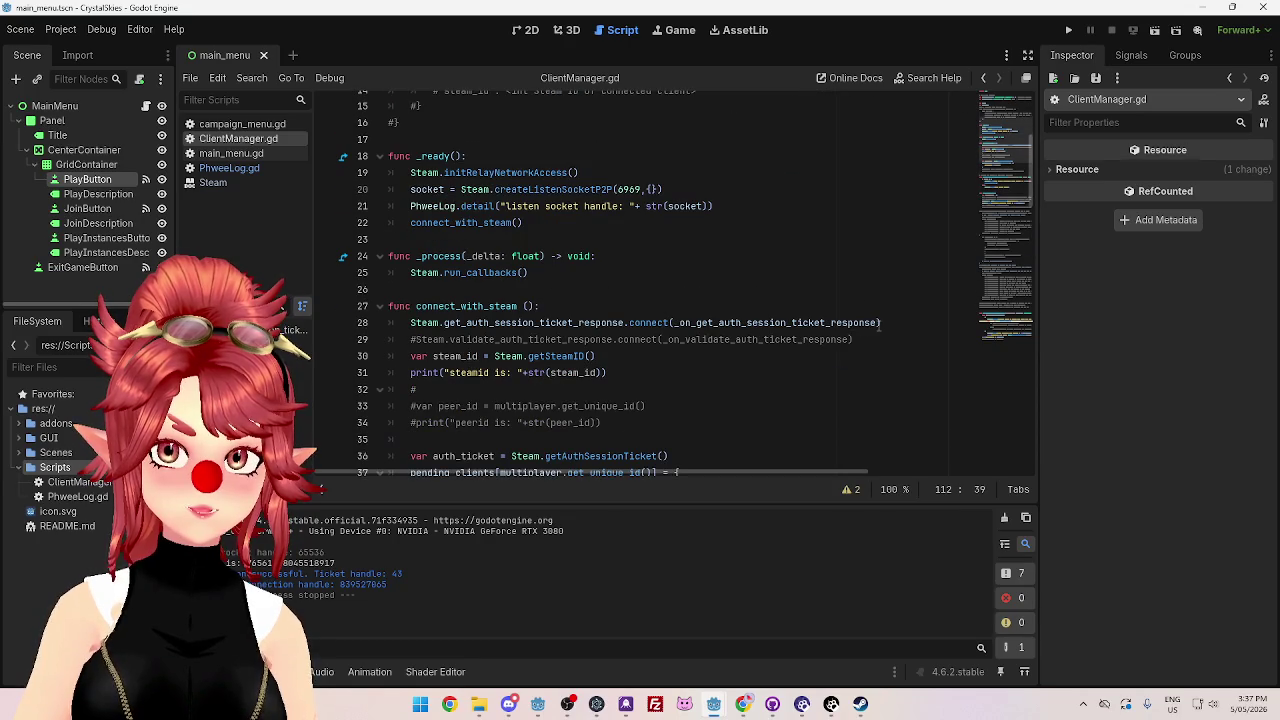
pyautogui.click(880, 324)
pyautogui.press('Return')
pyautogui.write('SteamServer.network_connection_status_changed.connect(network_connection_status_changed)')
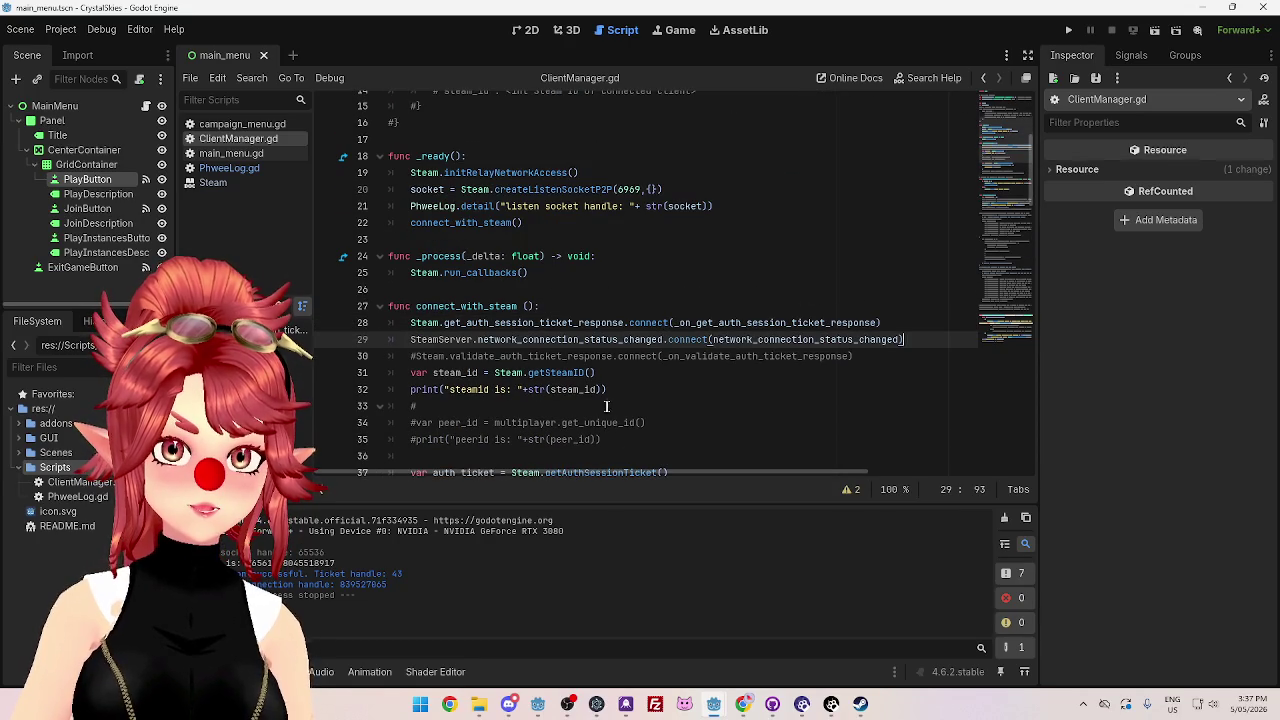
# - Change SteamServer to Steam on line 29, save ClientManager.gd, and run the project
pyautogui.click(478, 339)
pyautogui.press('BackSpace')
pyautogui.press('BackSpace')
pyautogui.press('BackSpace')
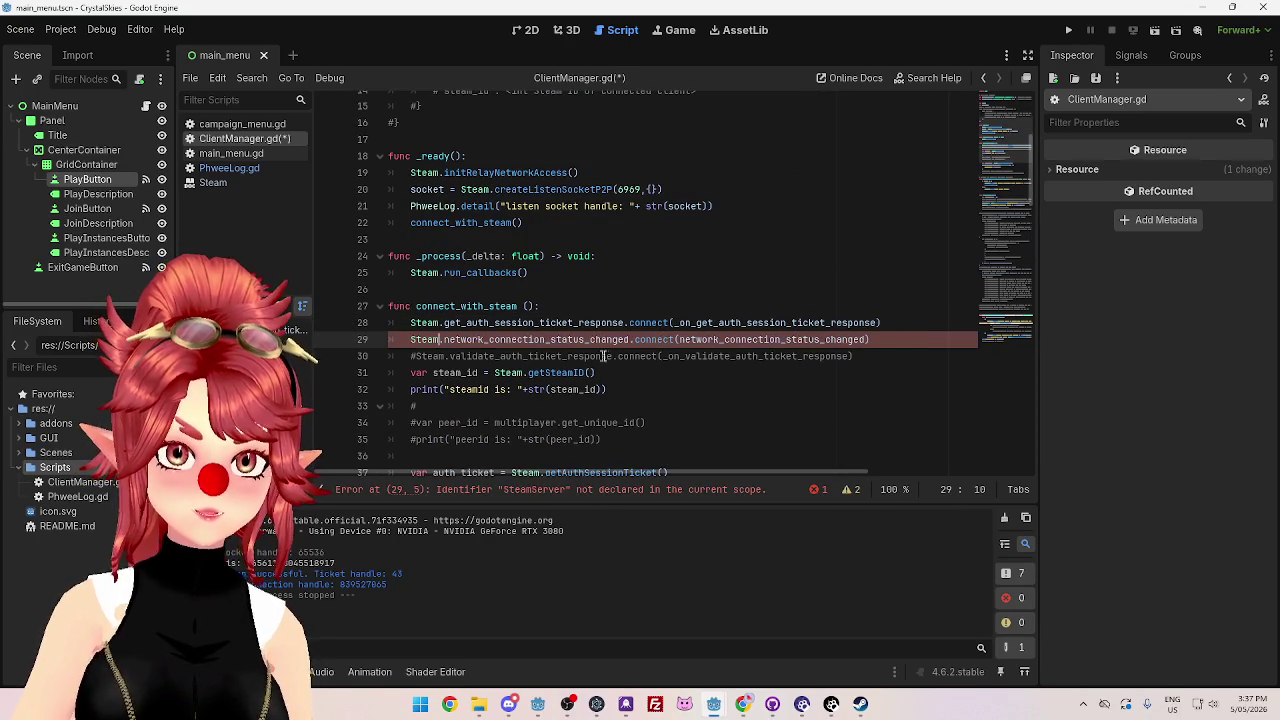
pyautogui.click(597, 372)
pyautogui.hotkey('ctrl', 's')
pyautogui.moveTo(633, 648)
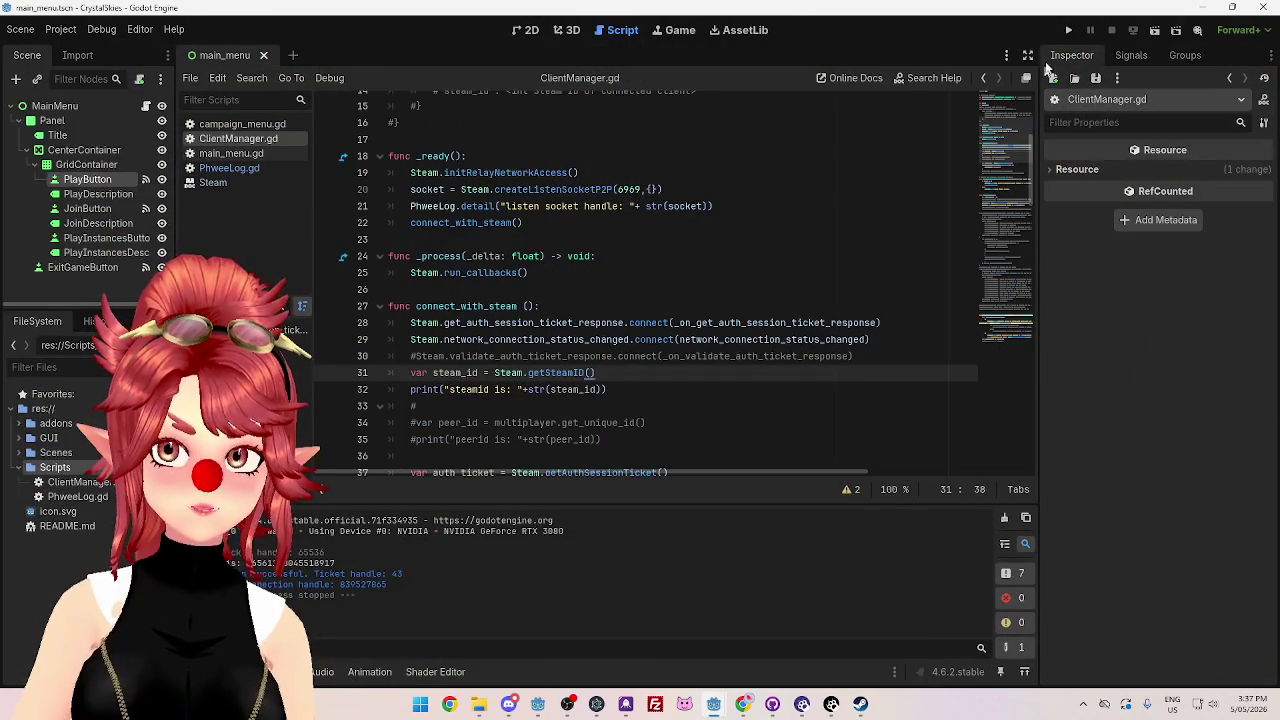
pyautogui.click(1068, 30)
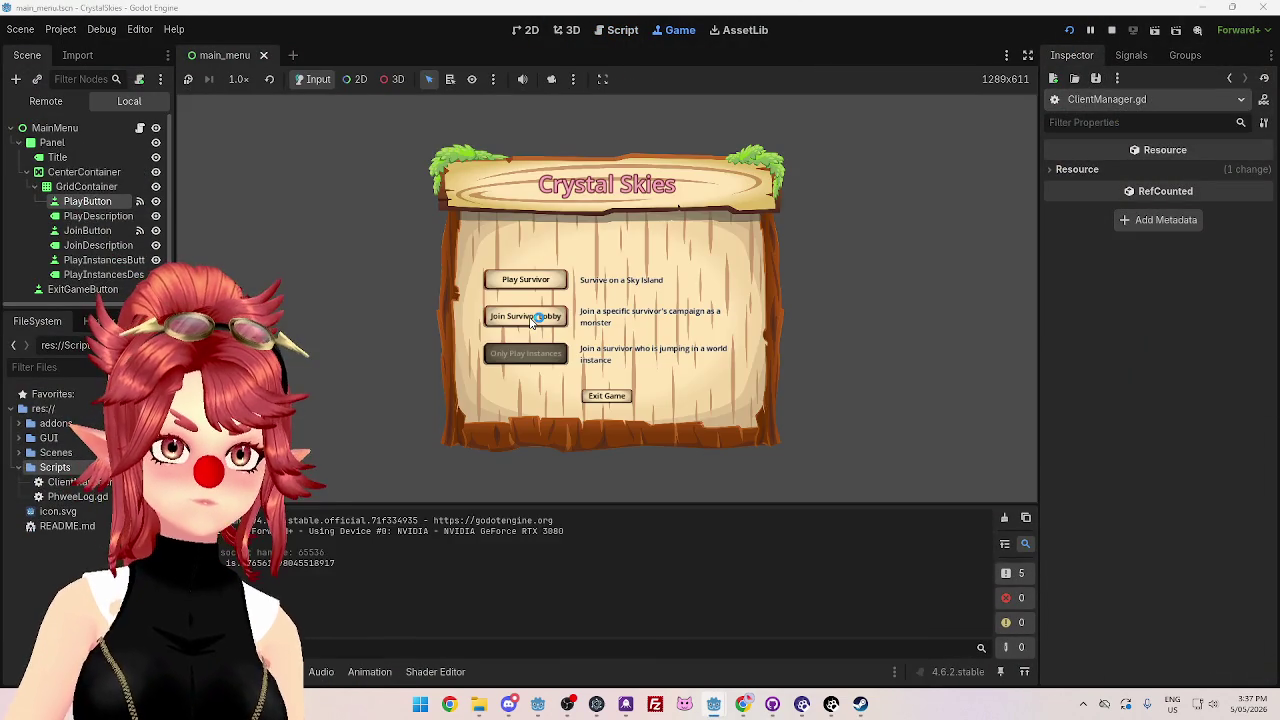
# - Join the survivor lobby and inspect the connect-from-client and user_data lines in the output log
pyautogui.click(533, 317)
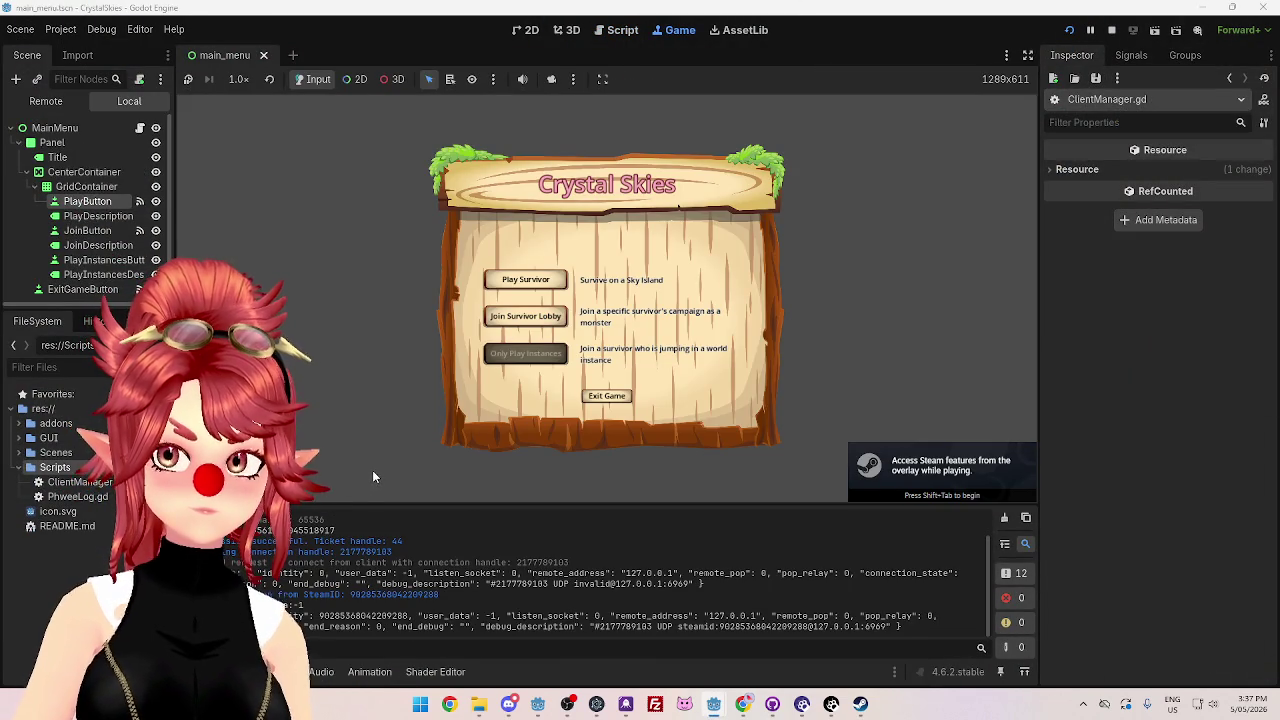
pyautogui.scroll(1, 336, 564)
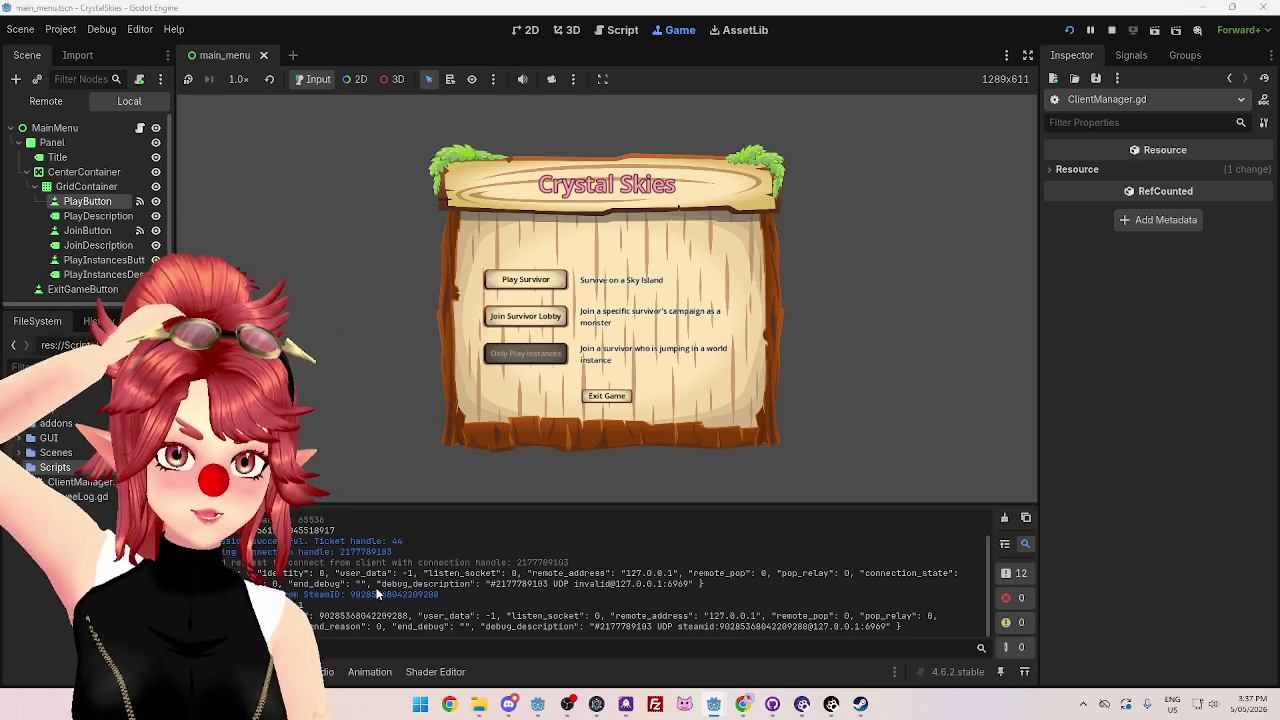
pyautogui.moveTo(335, 573); pyautogui.dragTo(407, 585)
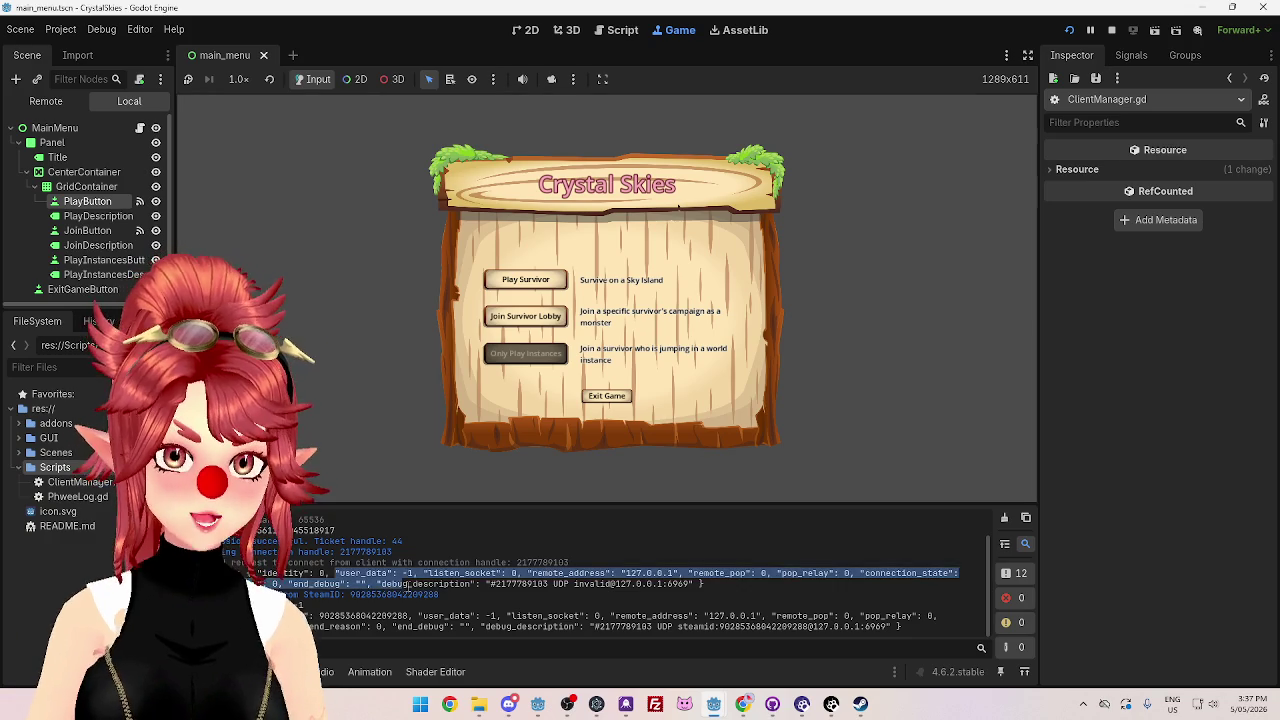
pyautogui.click(270, 578)
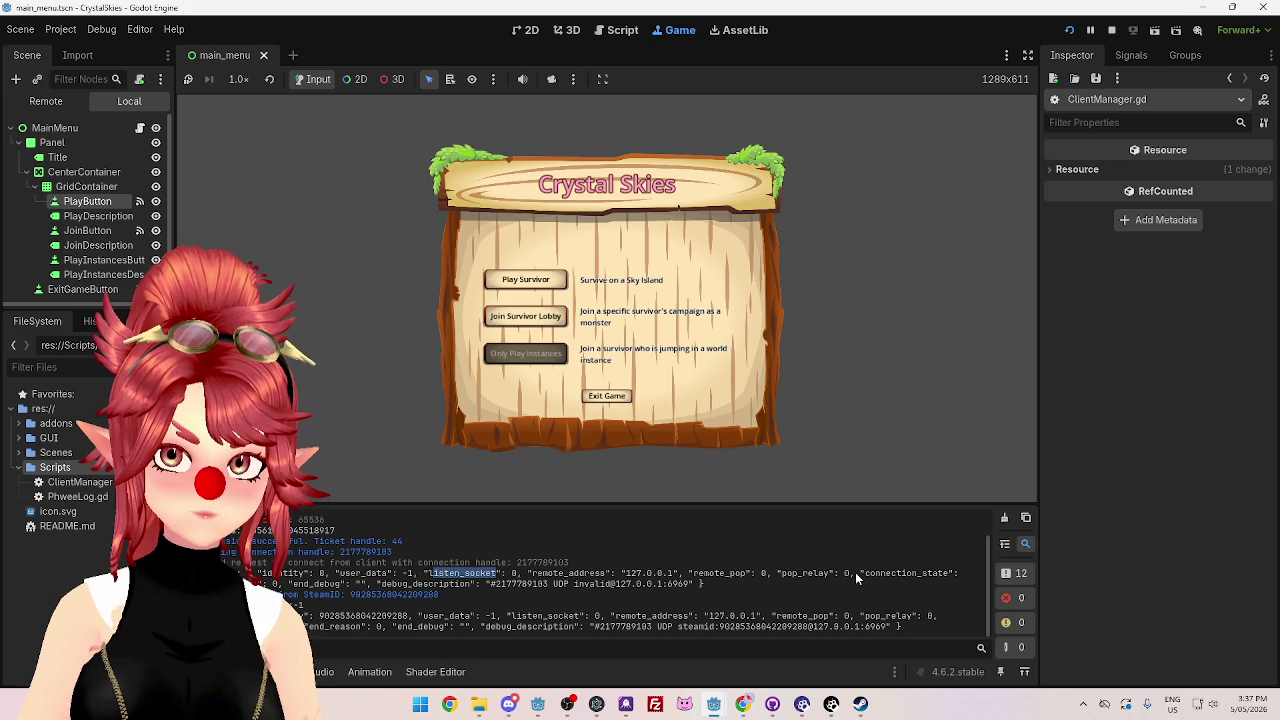
pyautogui.tripleClick(232, 573)
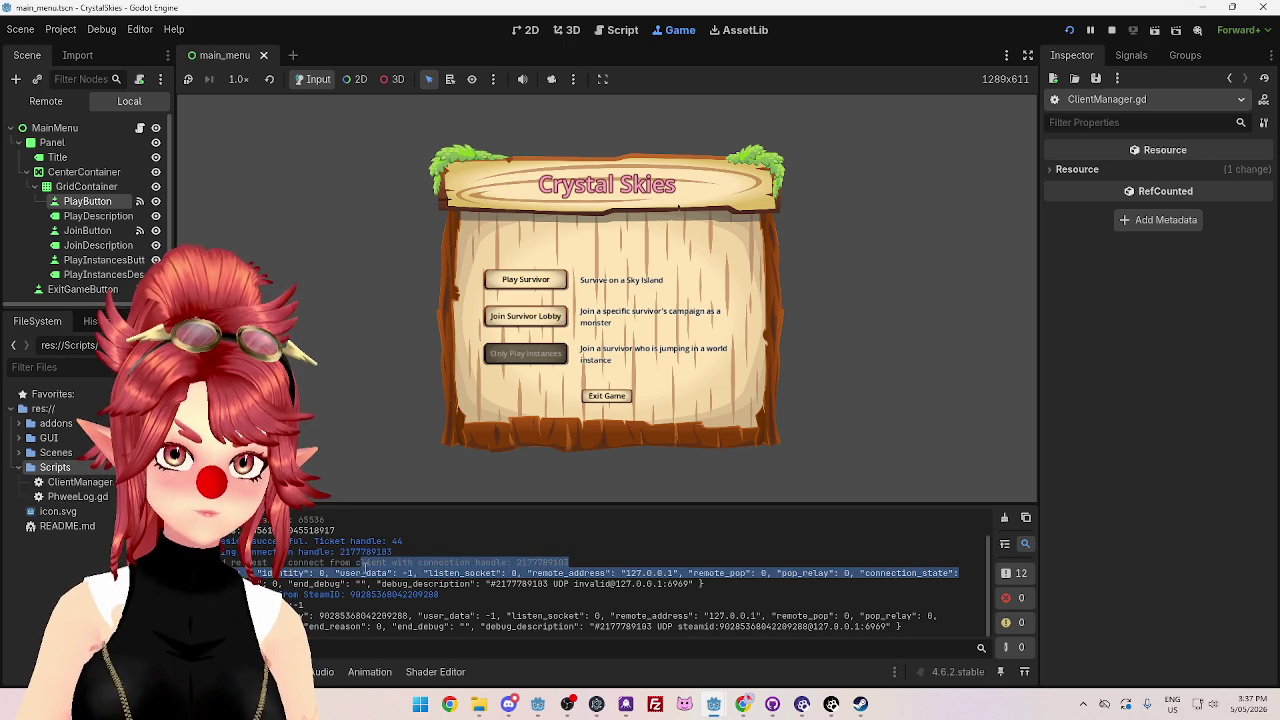
pyautogui.click(232, 561)
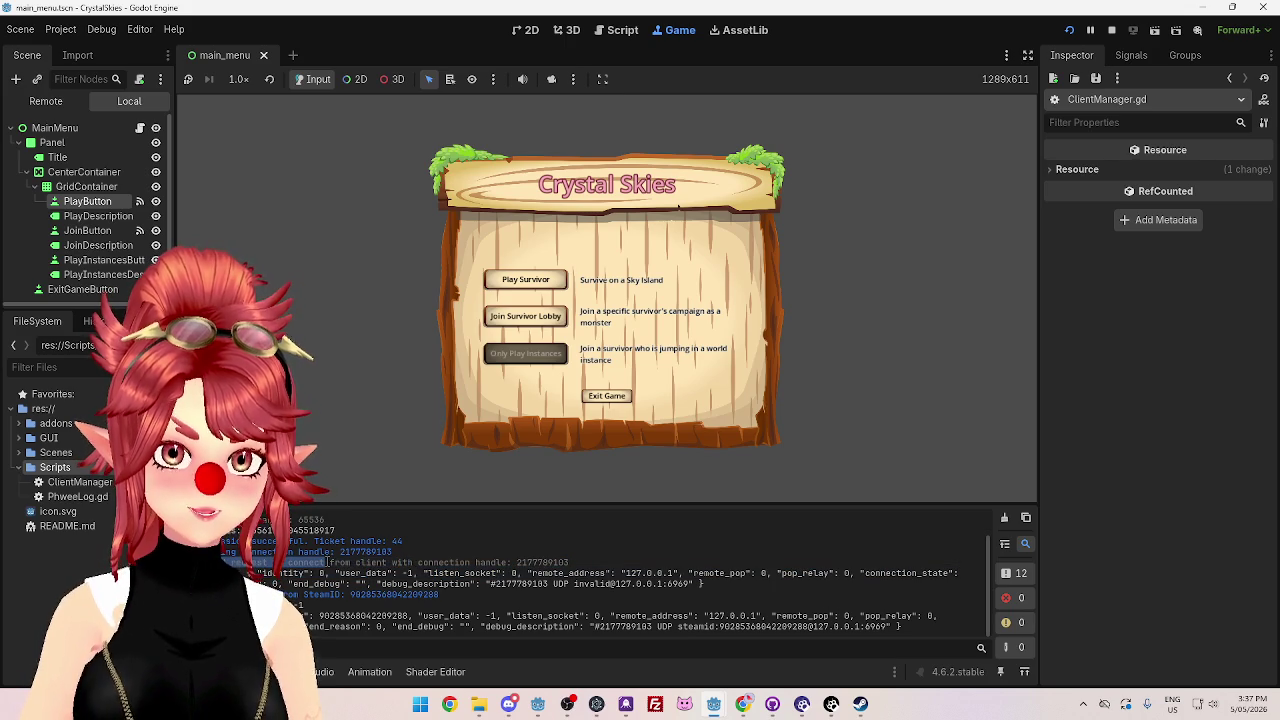
pyautogui.moveTo(328, 563); pyautogui.dragTo(523, 567)
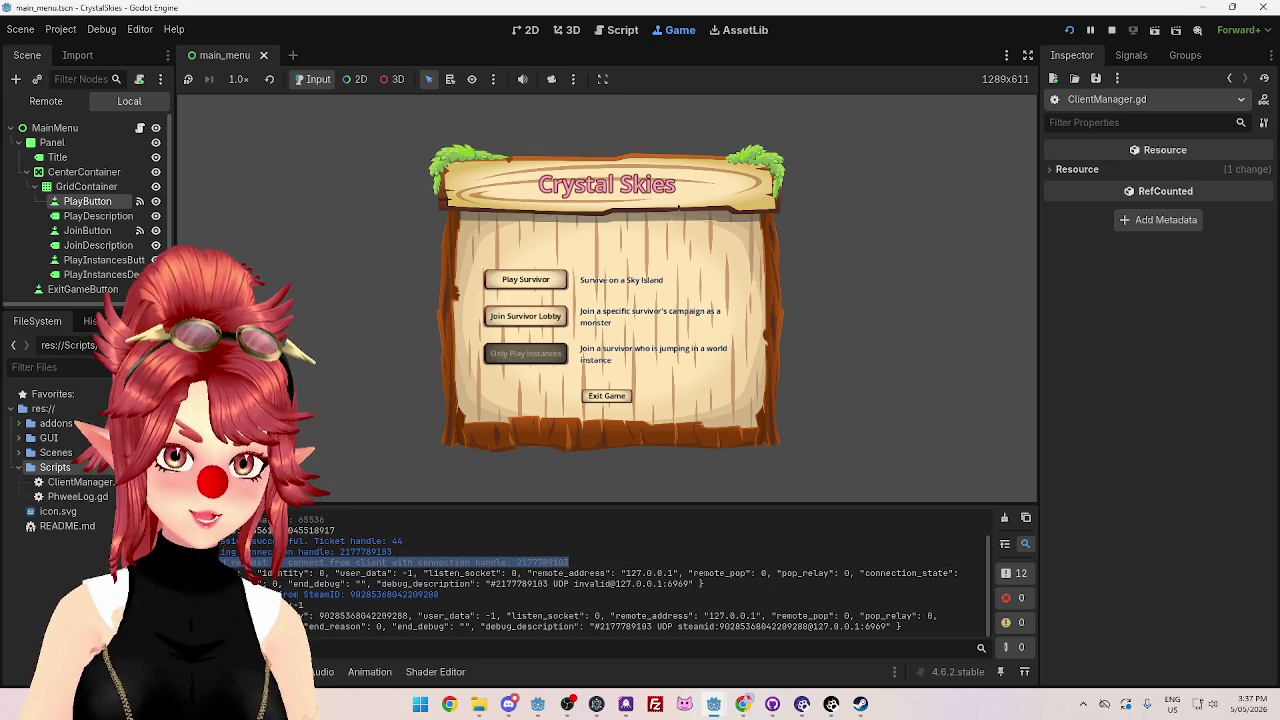
# - Examine the logged connection details and SteamID, then stop the running game
pyautogui.moveTo(255, 573); pyautogui.dragTo(380, 584)
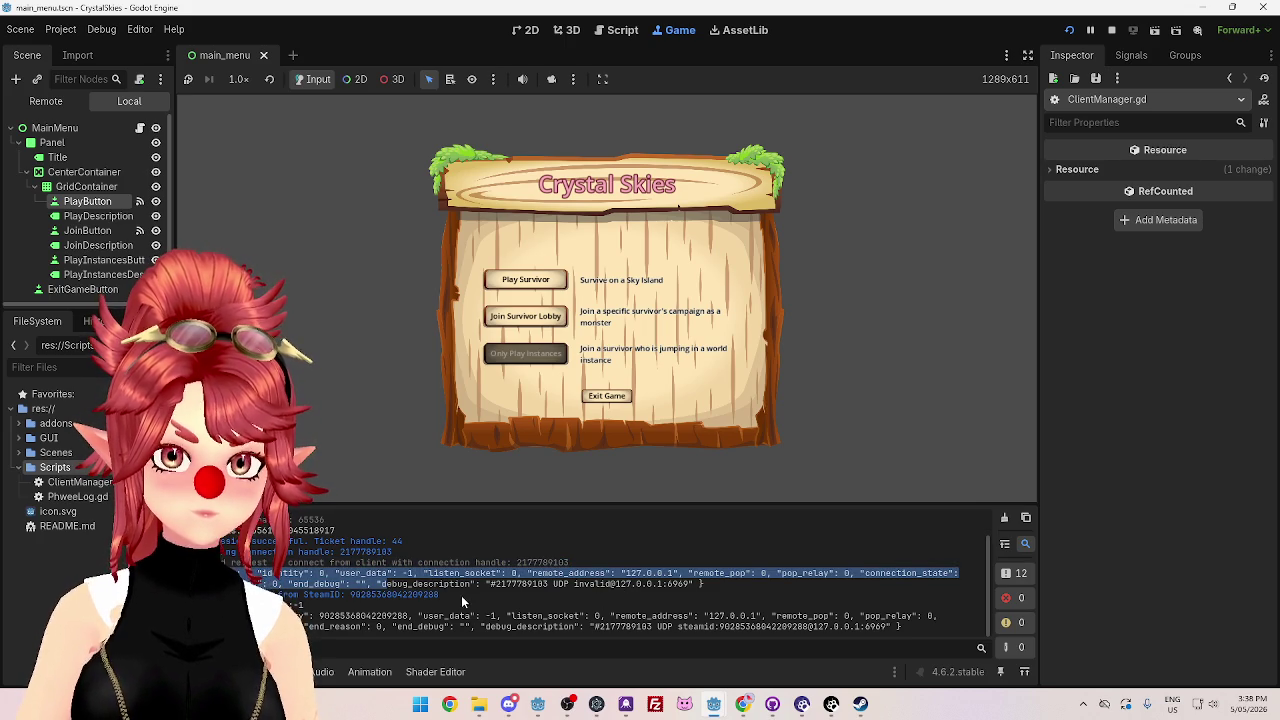
pyautogui.moveTo(439, 595); pyautogui.dragTo(413, 596)
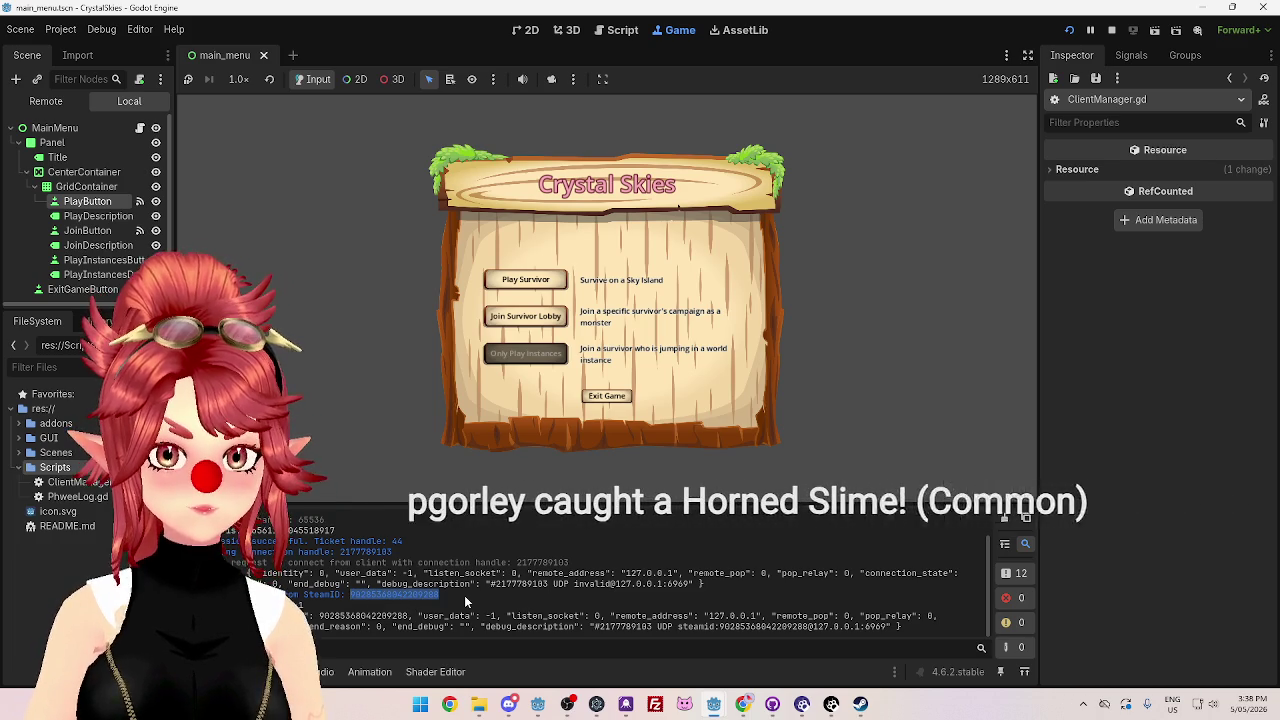
pyautogui.moveTo(350, 594); pyautogui.dragTo(397, 594)
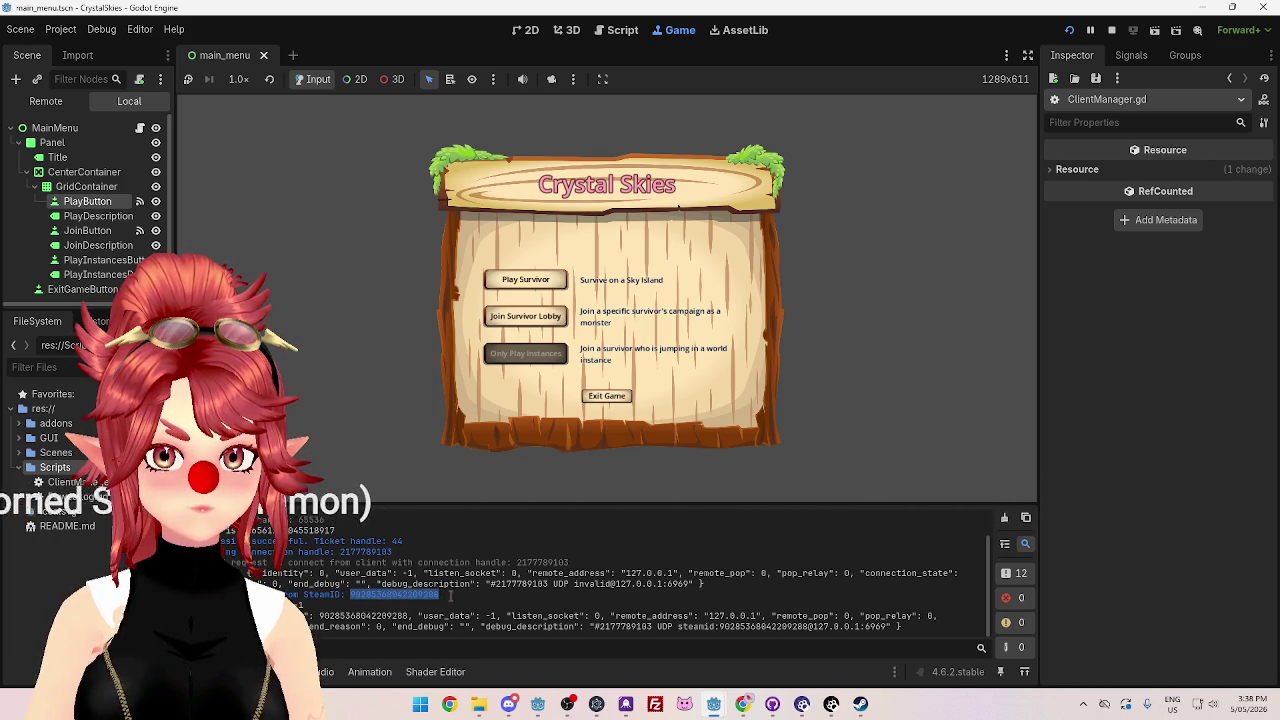
pyautogui.click(364, 594)
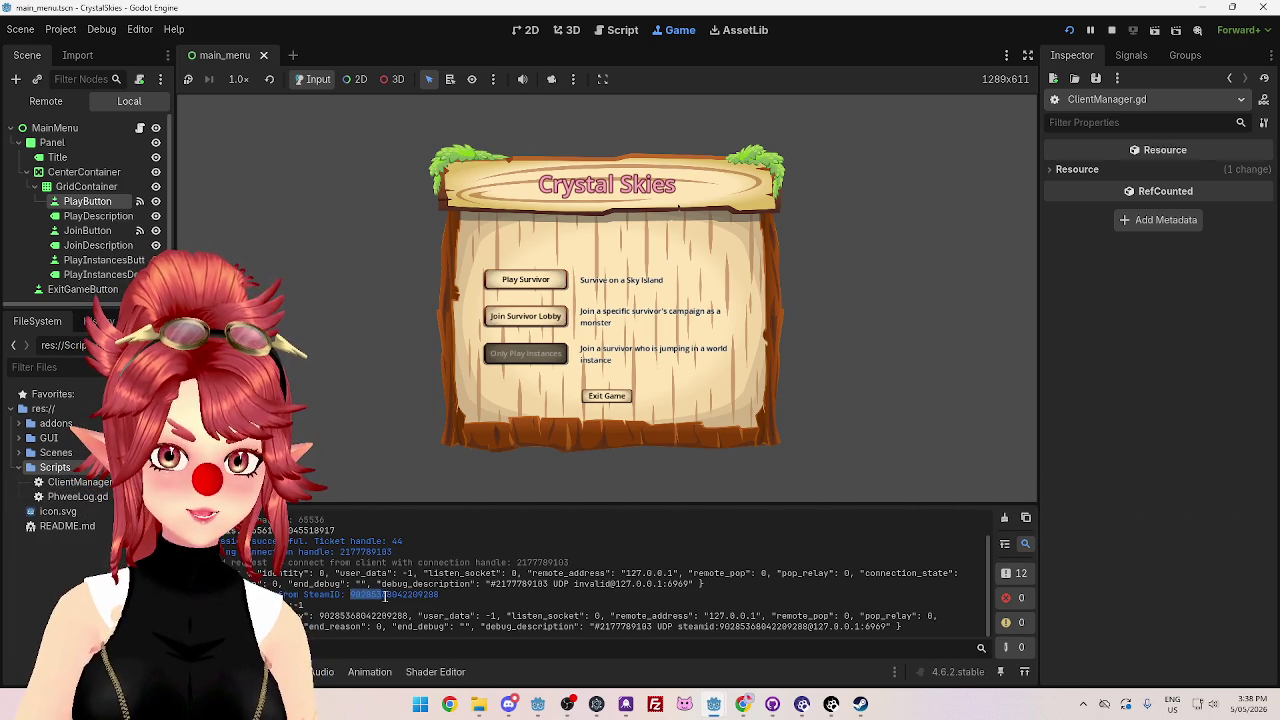
pyautogui.moveTo(350, 594); pyautogui.dragTo(443, 598)
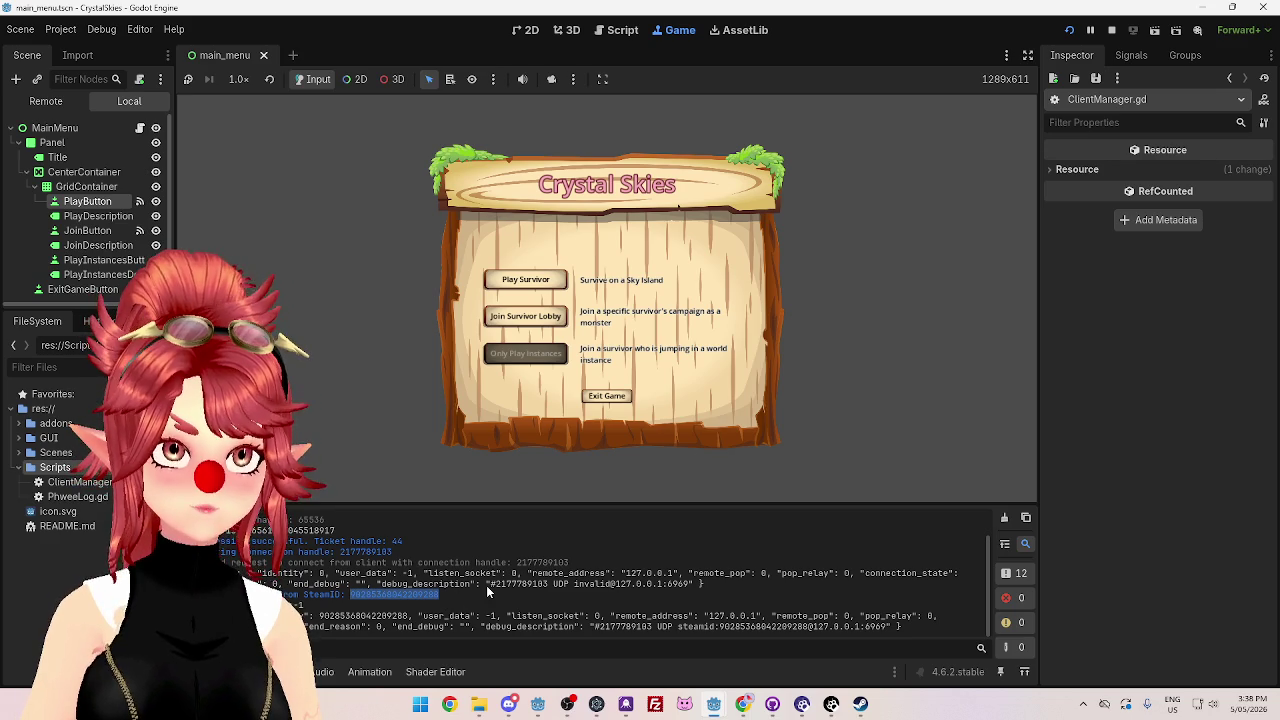
pyautogui.click(364, 601)
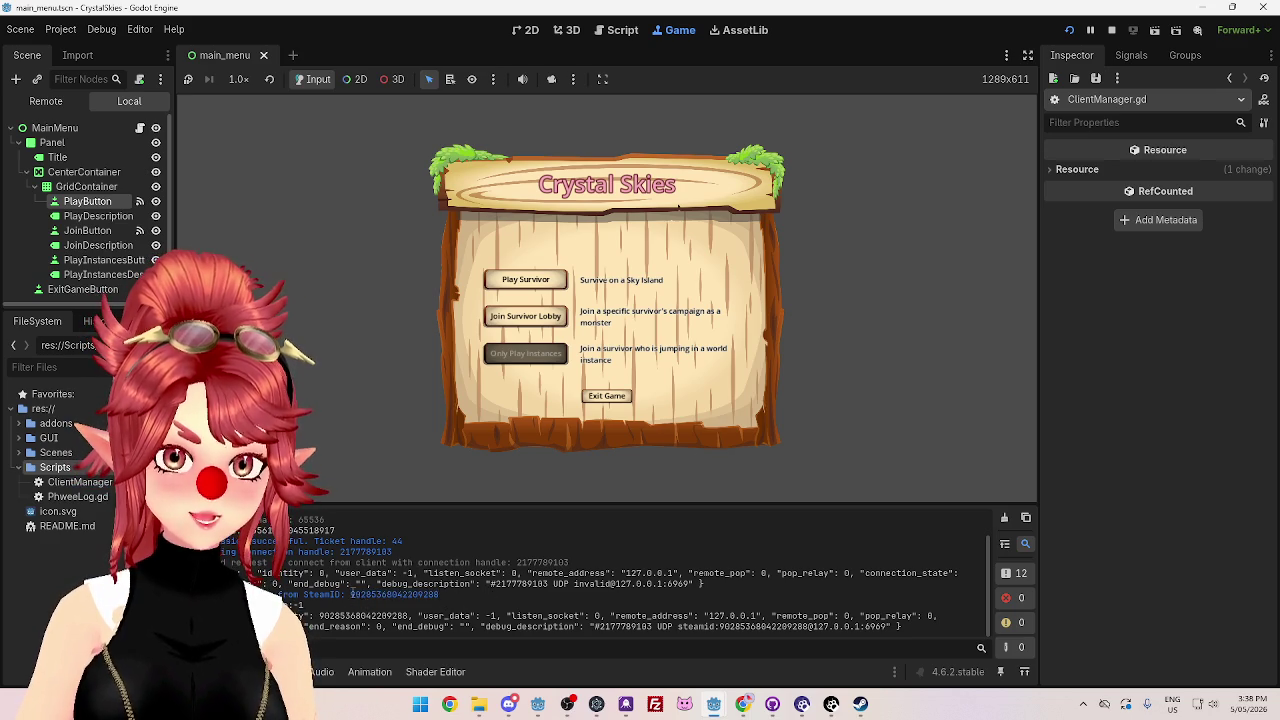
pyautogui.moveTo(352, 596); pyautogui.dragTo(456, 599)
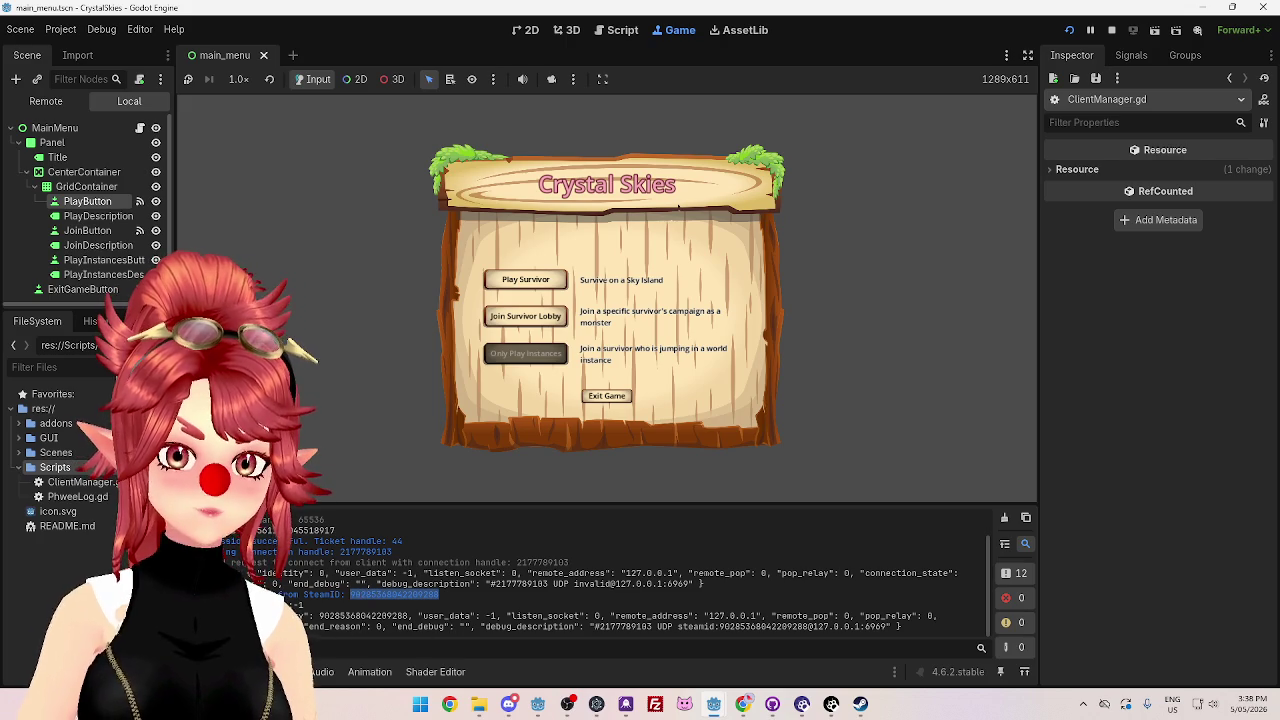
pyautogui.click(678, 207)
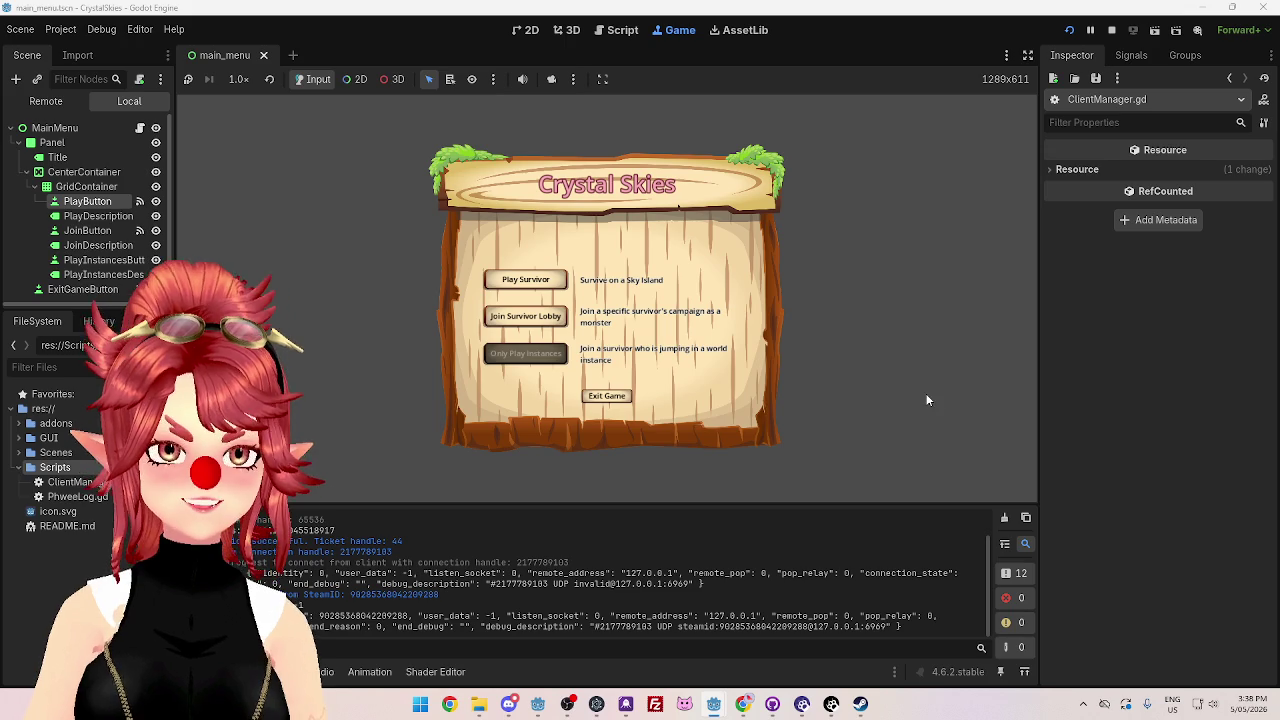
pyautogui.click(1111, 30)
pyautogui.scroll(-10, 667, 331)
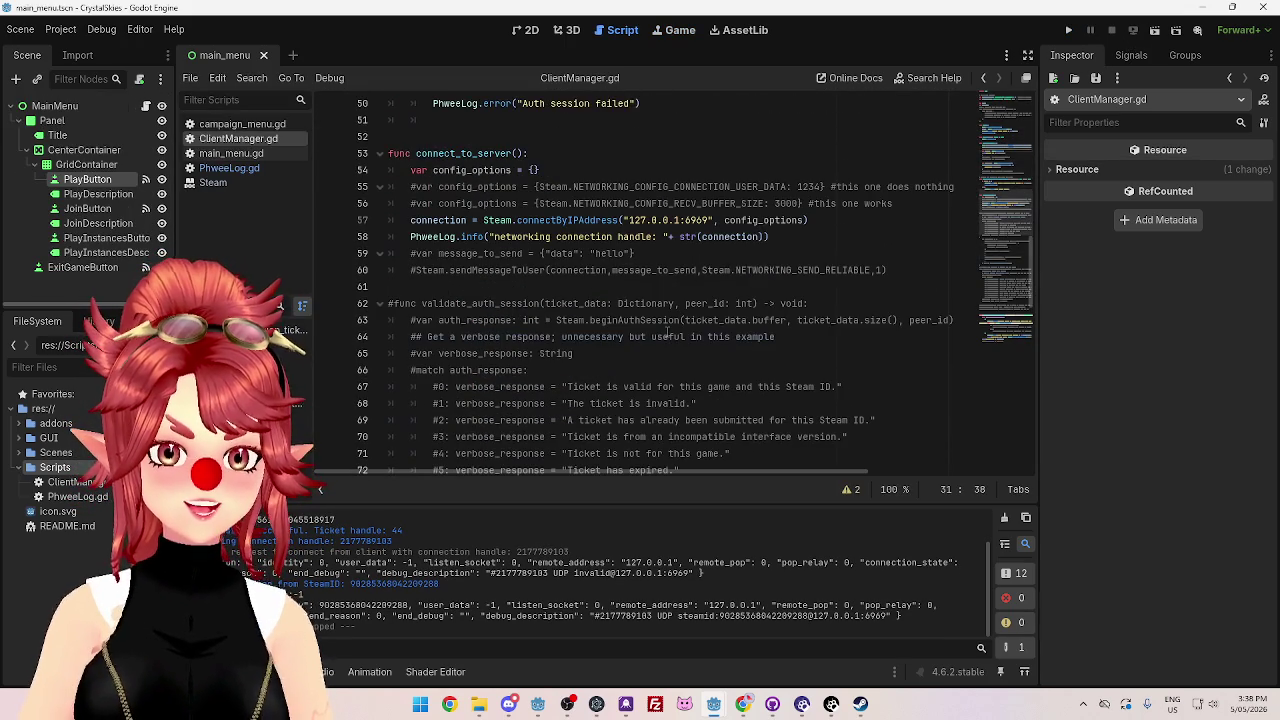
pyautogui.scroll(-4, 667, 333)
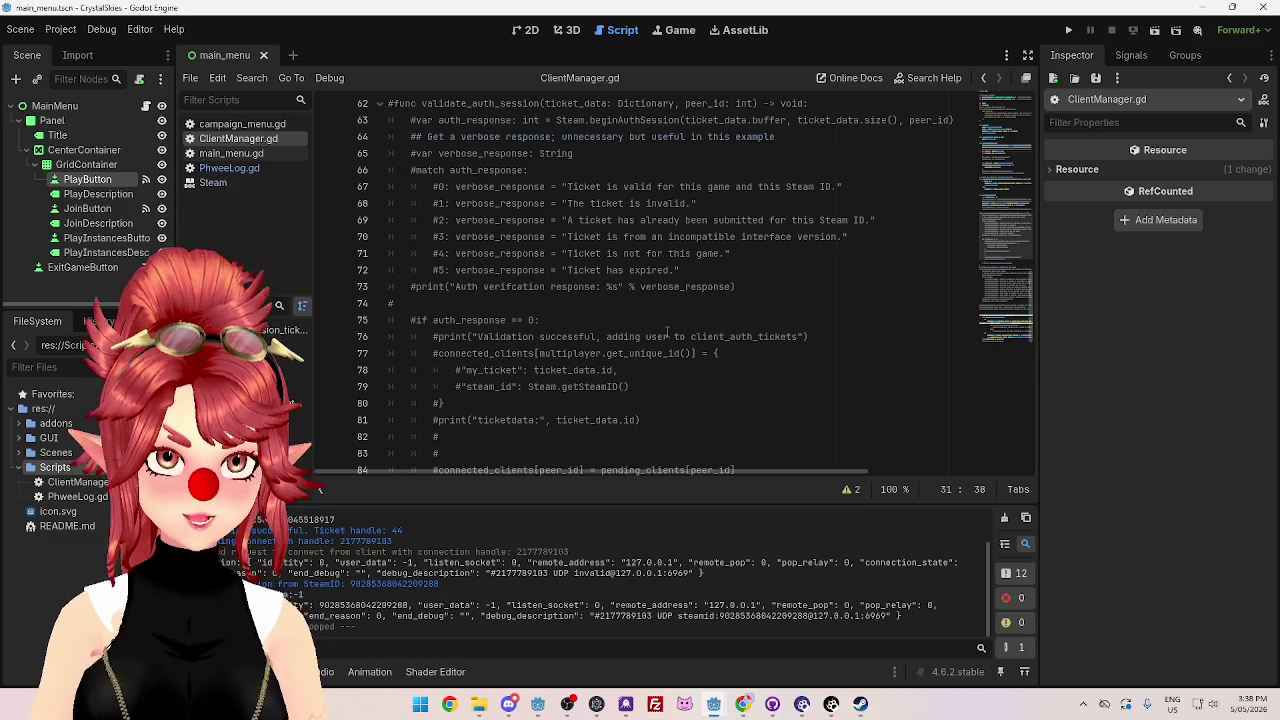
pyautogui.scroll(3, 667, 333)
pyautogui.scroll(-17, 667, 333)
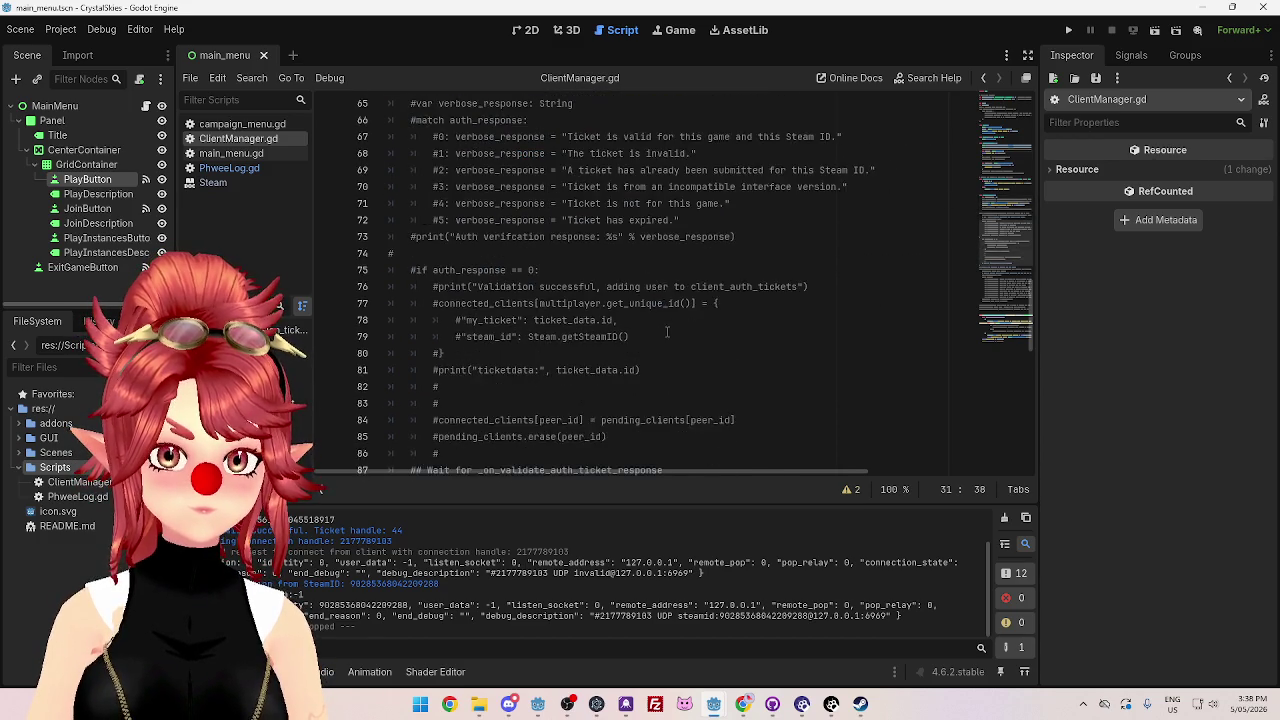
pyautogui.scroll(13, 667, 333)
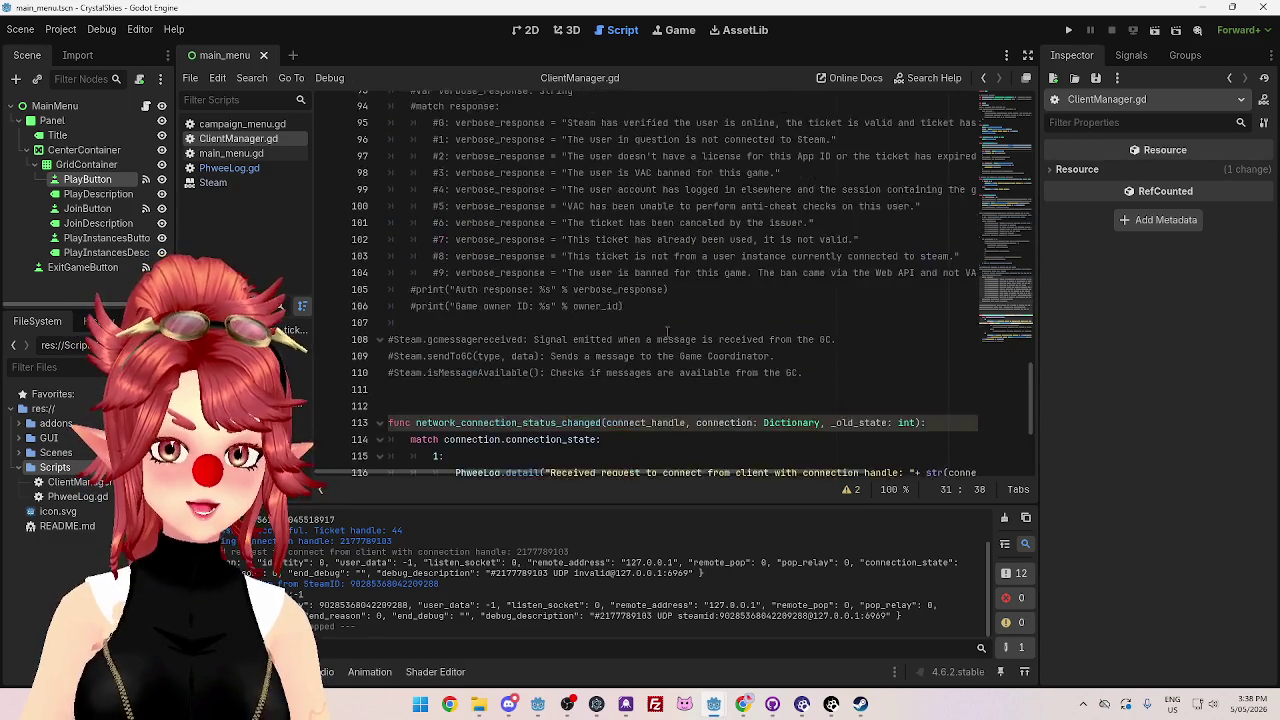
pyautogui.scroll(6, 667, 333)
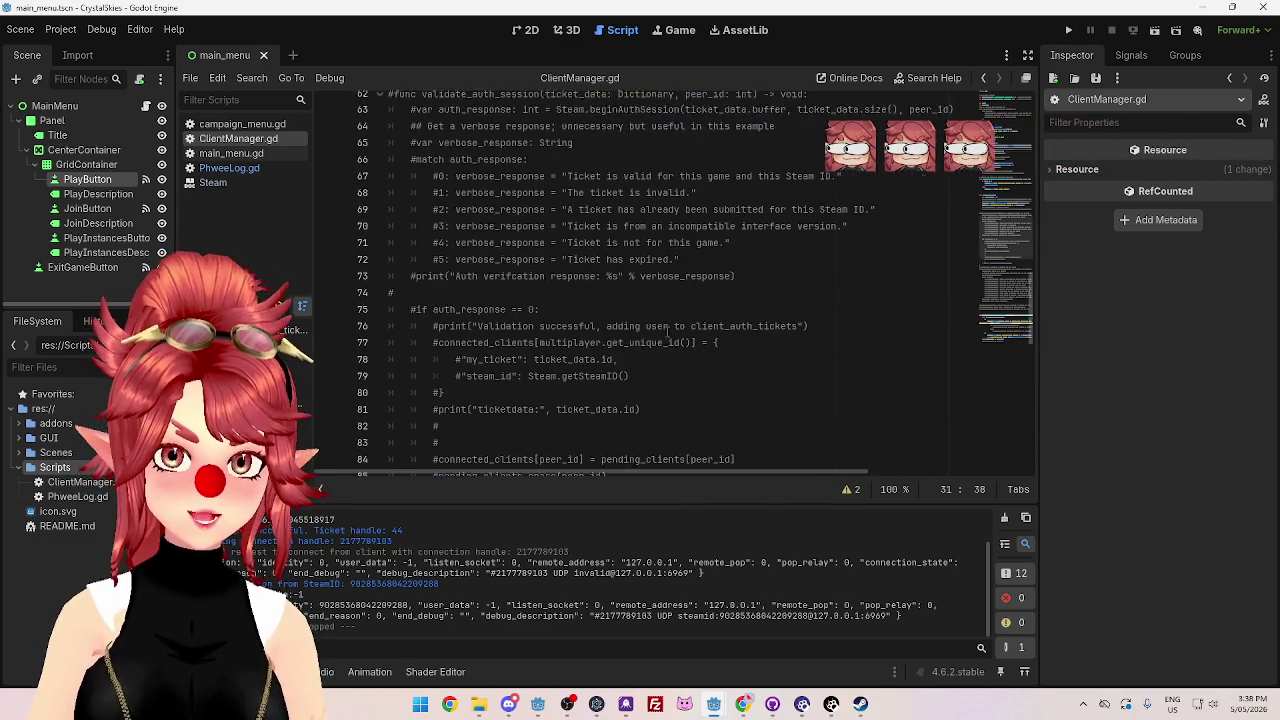
pyautogui.scroll(-13, 667, 333)
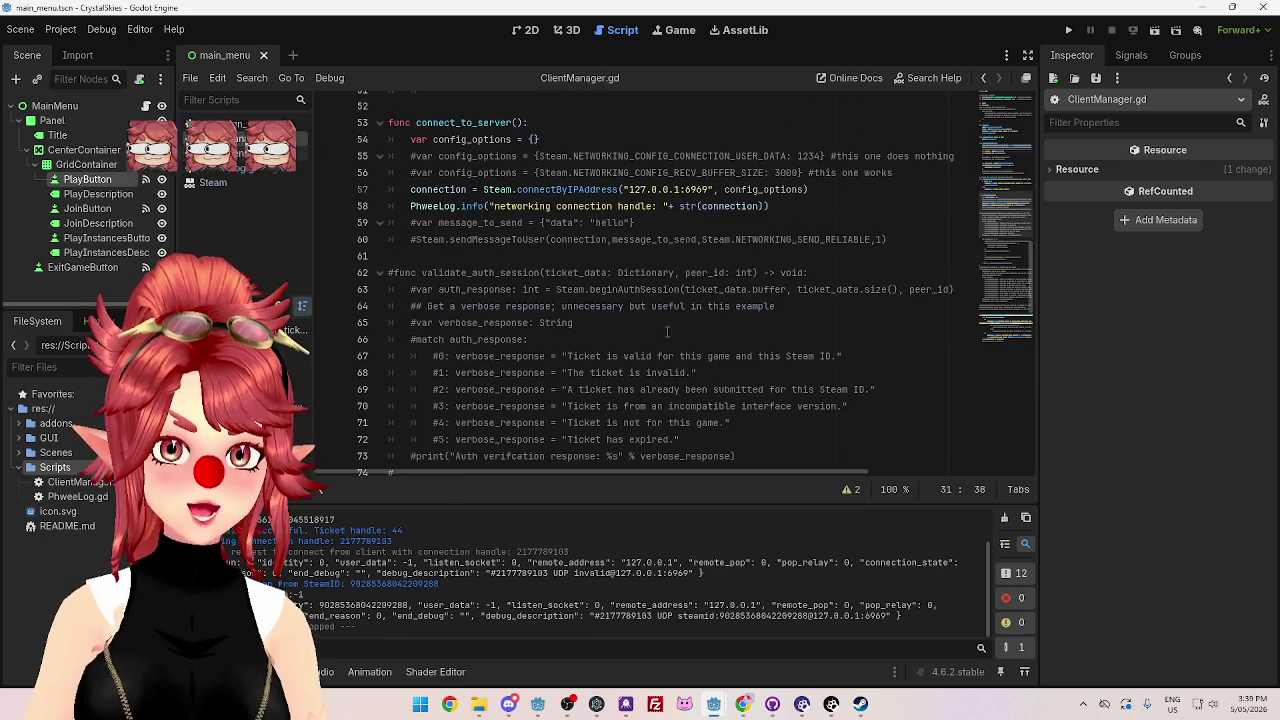
pyautogui.scroll(-6, 667, 333)
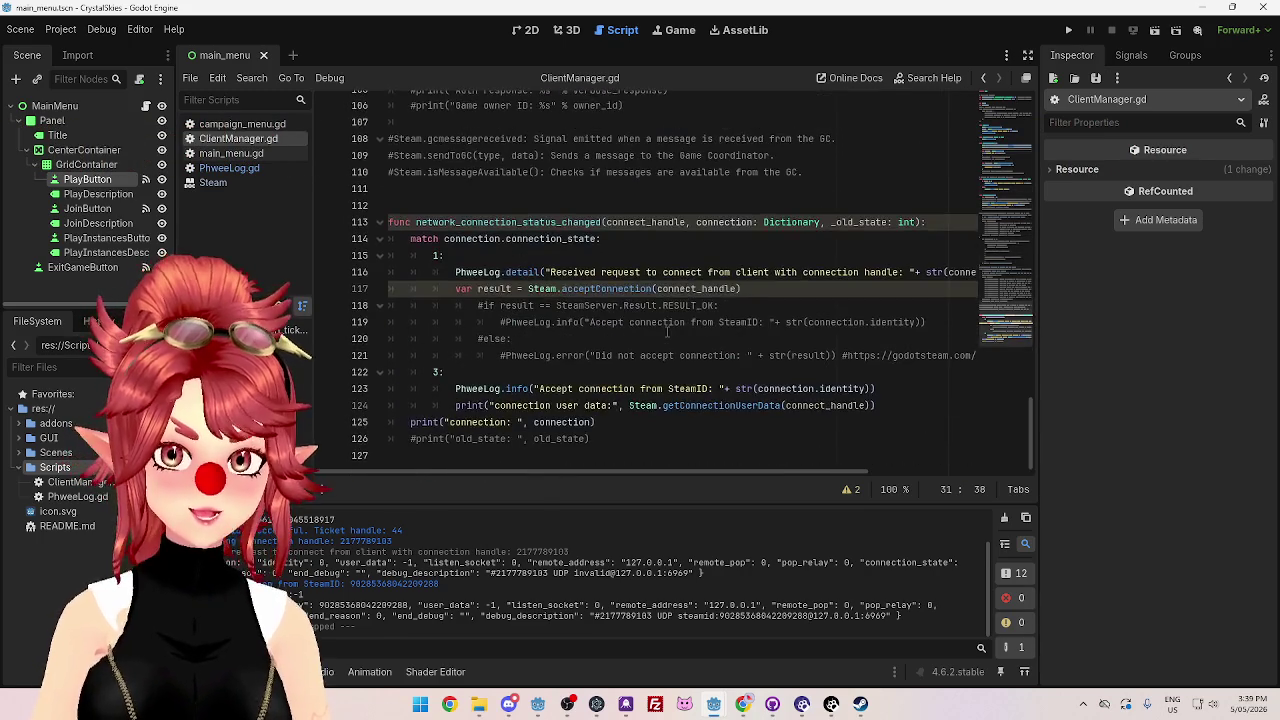
pyautogui.scroll(5, 667, 333)
pyautogui.scroll(-5, 667, 333)
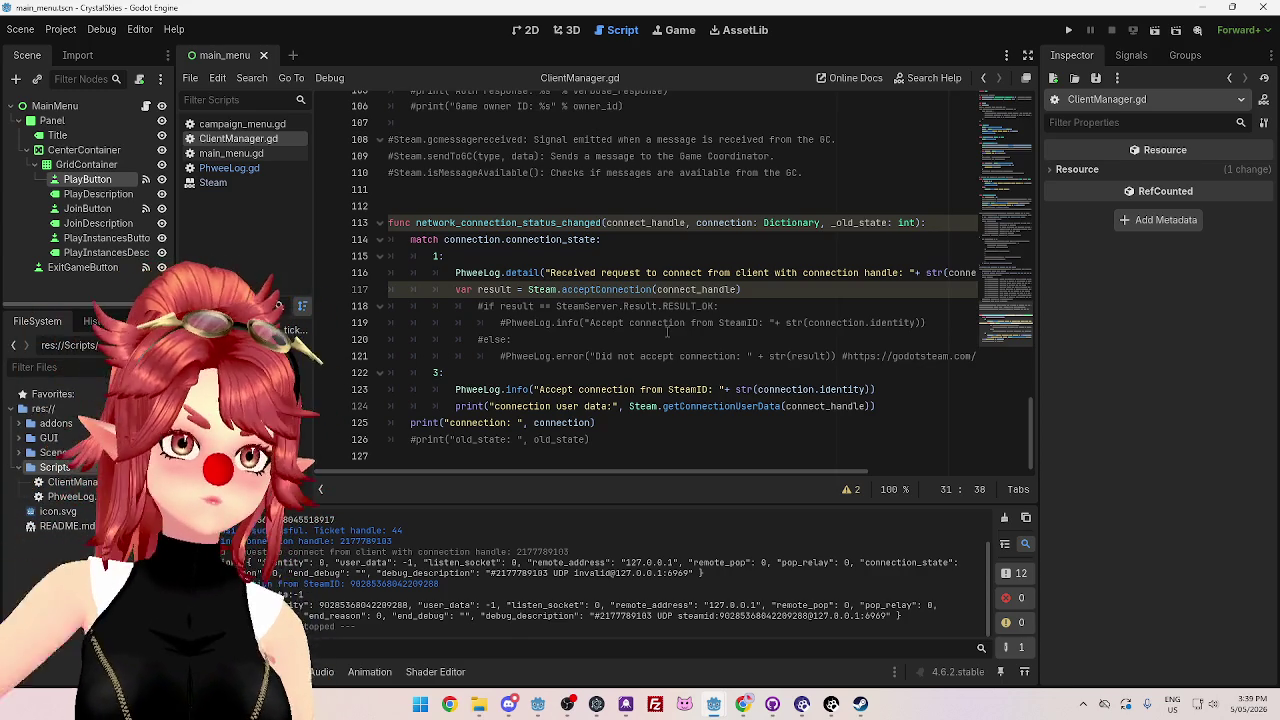
pyautogui.scroll(6, 667, 333)
pyautogui.scroll(-6, 659, 338)
pyautogui.click(659, 356)
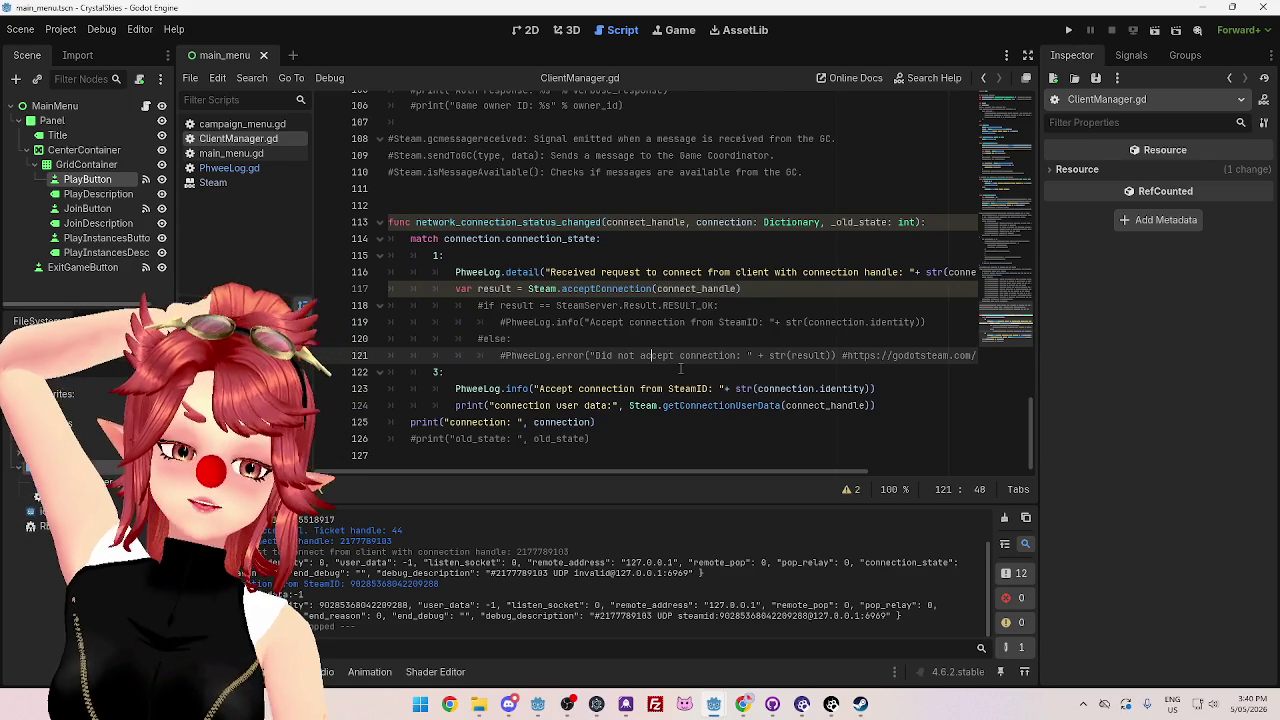
pyautogui.scroll(3, 680, 369)
pyautogui.scroll(6, 680, 408)
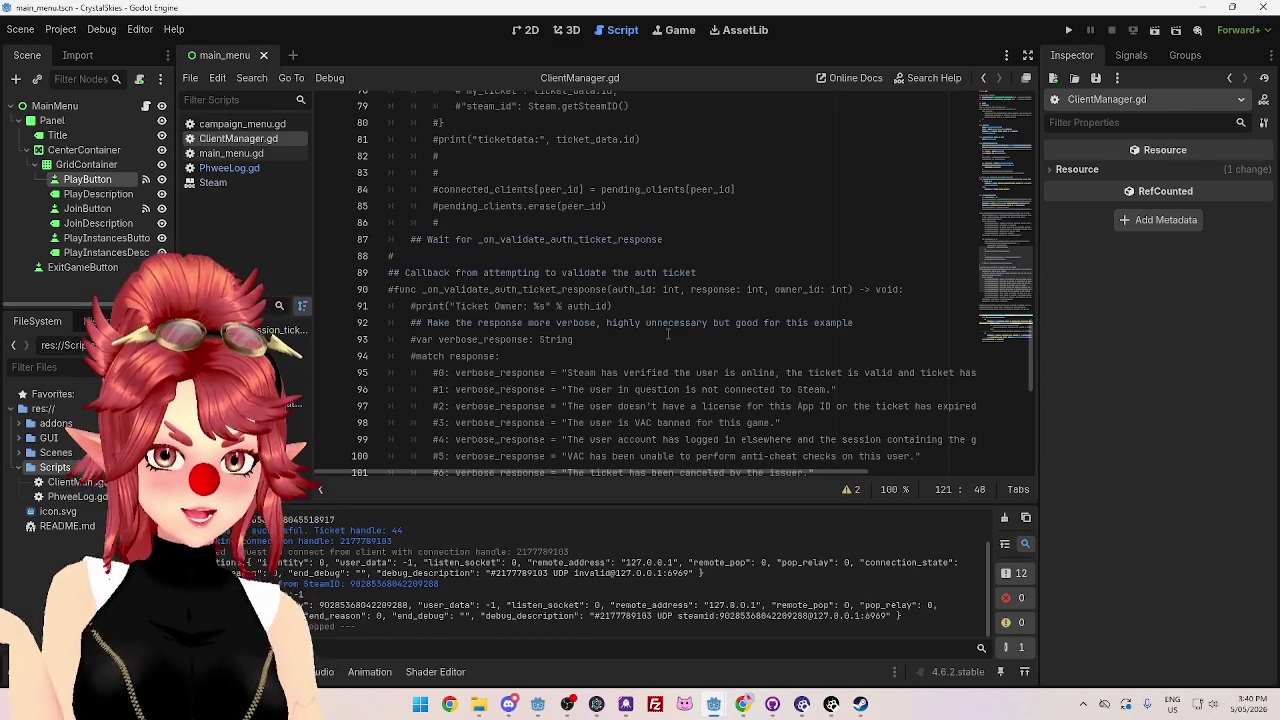
pyautogui.scroll(7, 668, 333)
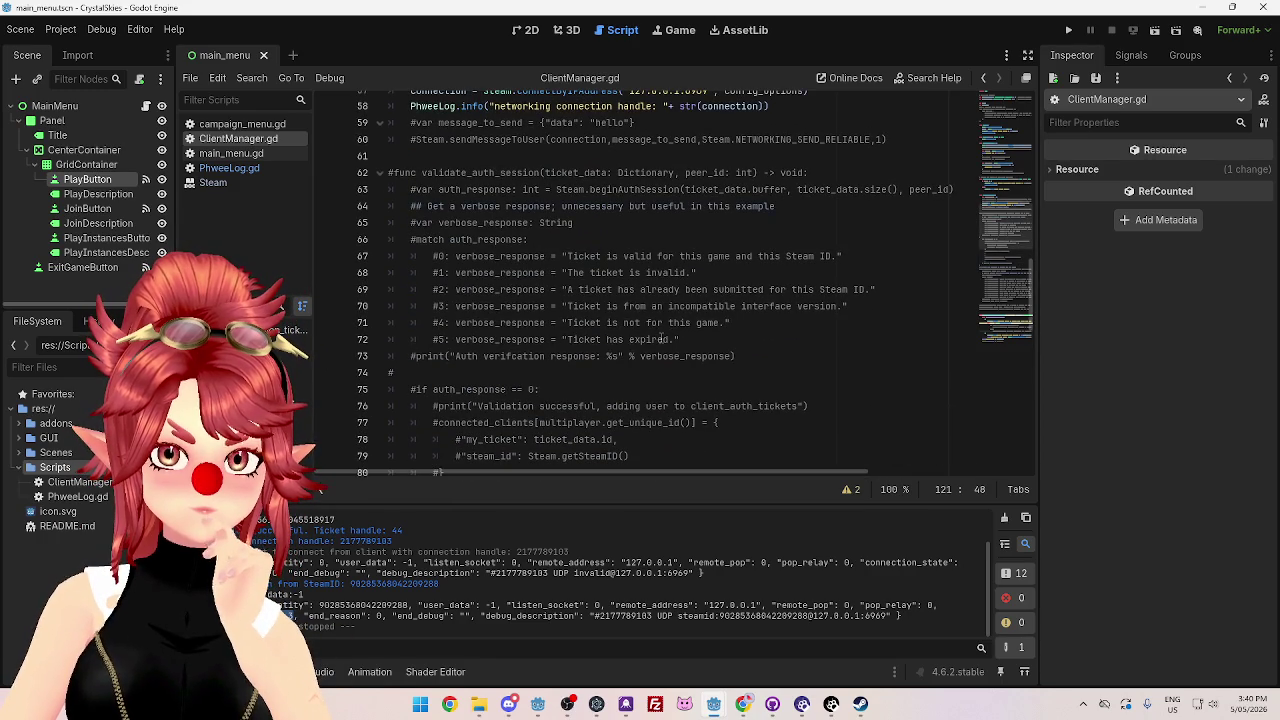
pyautogui.moveTo(578, 289); pyautogui.dragTo(850, 289)
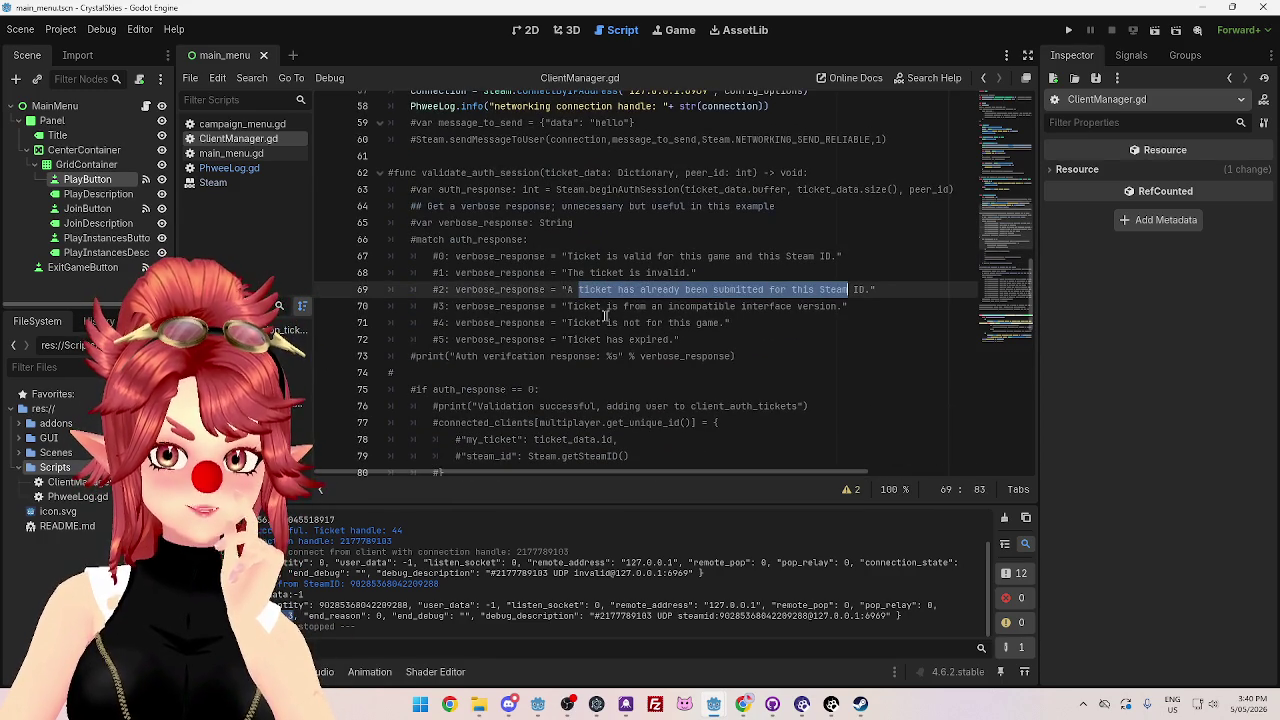
pyautogui.moveTo(590, 306); pyautogui.dragTo(651, 307)
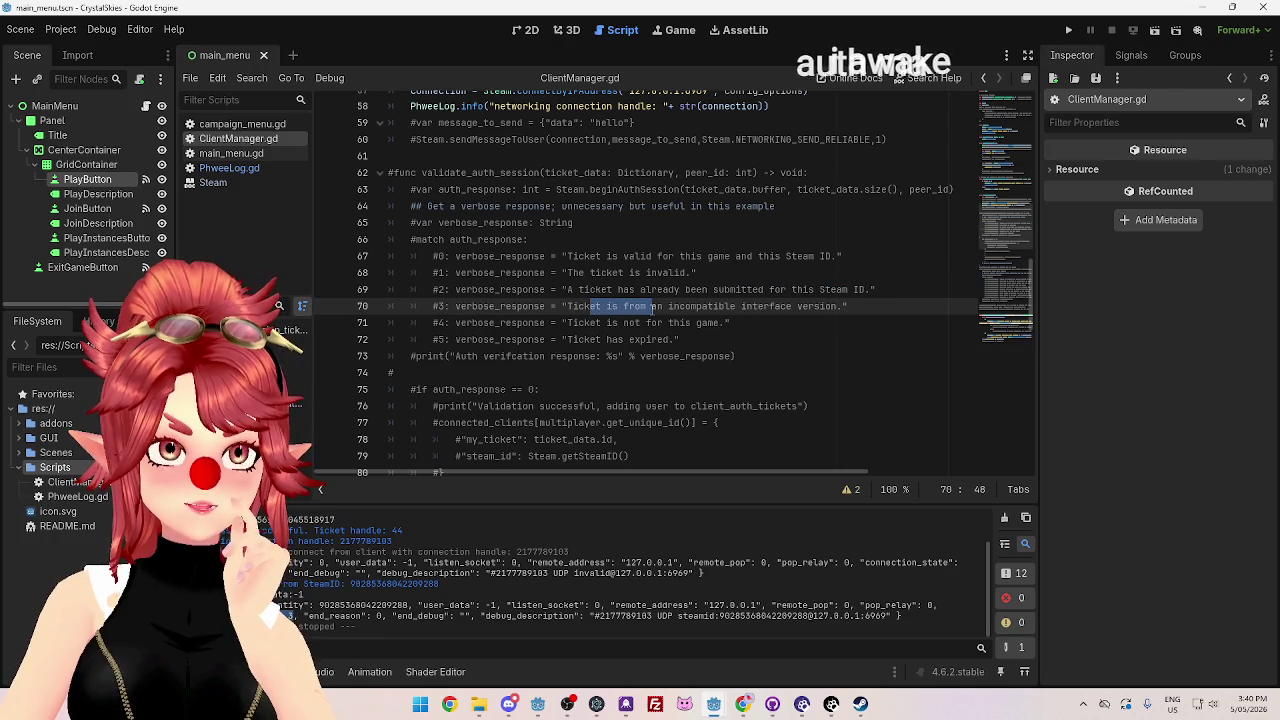
pyautogui.moveTo(611, 322); pyautogui.dragTo(667, 322)
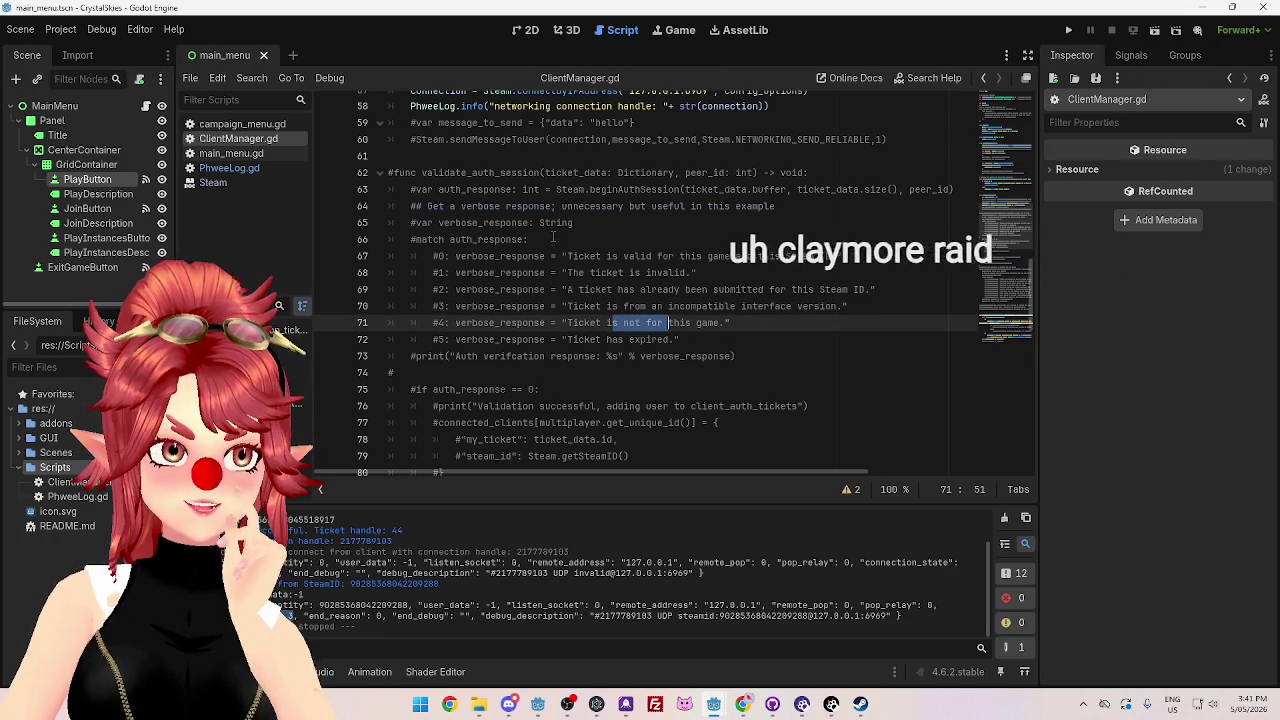
pyautogui.moveTo(525, 256); pyautogui.dragTo(728, 268)
pyautogui.click(727, 322)
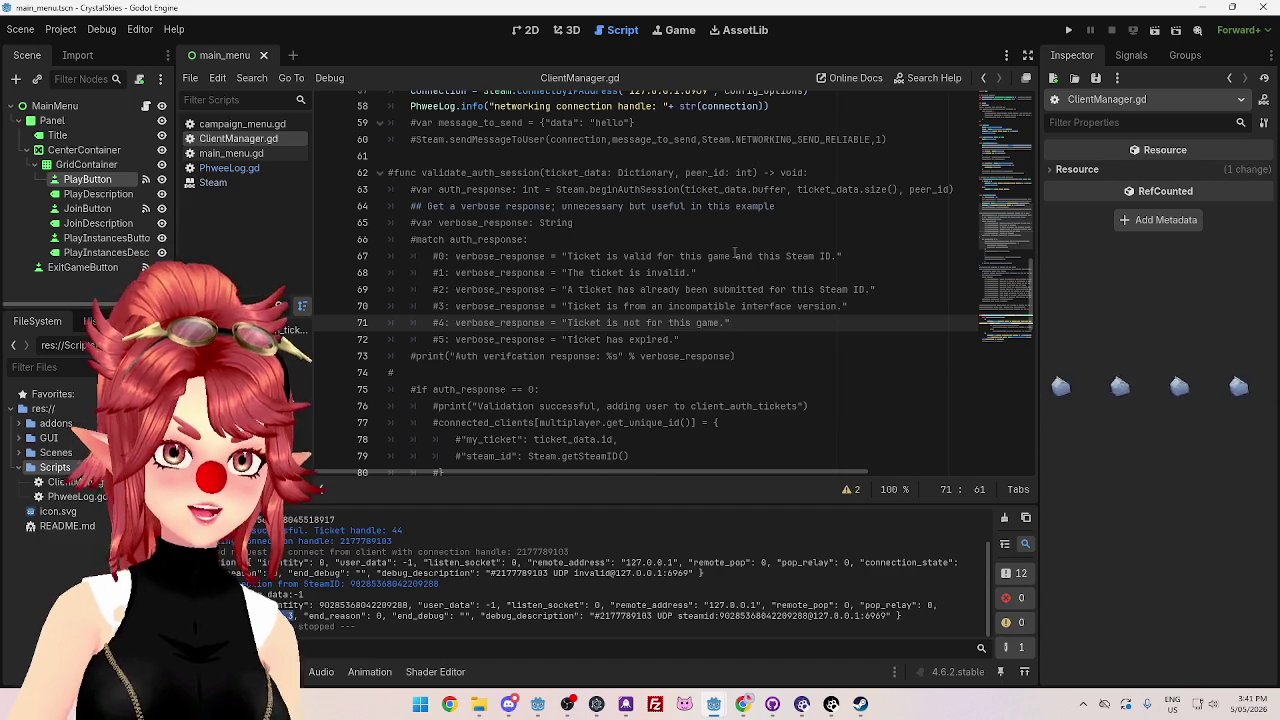
pyautogui.scroll(-3, 742, 291)
pyautogui.scroll(-4, 742, 291)
pyautogui.scroll(10, 637, 278)
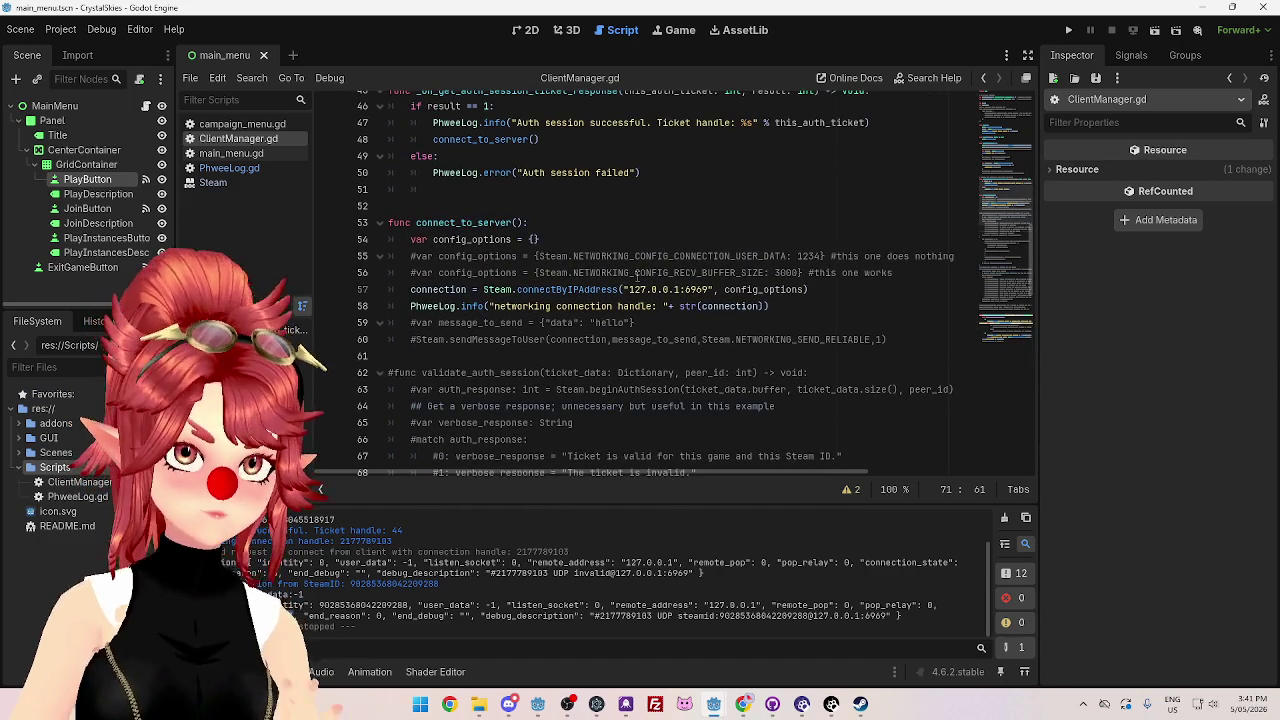
pyautogui.scroll(-2, 637, 278)
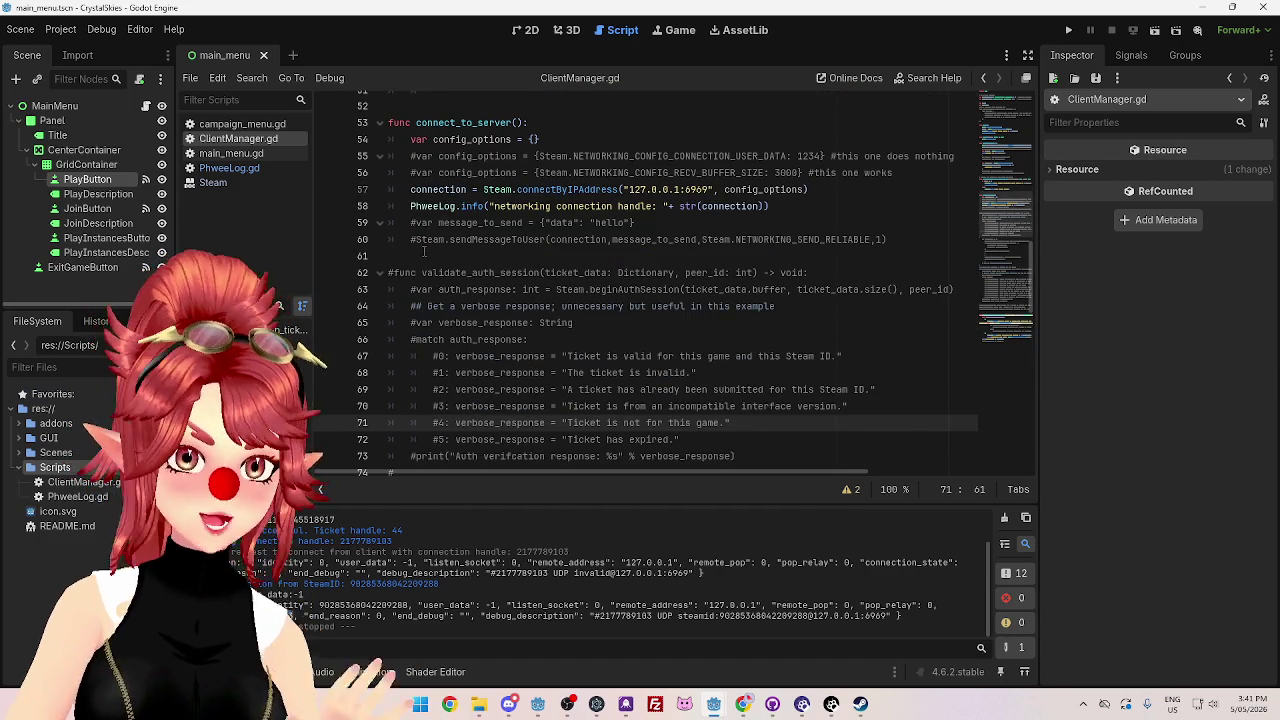
# - Delete the commented-out auth validation block on lines 61–110
pyautogui.moveTo(438, 261)
pyautogui.mouseDown()
pyautogui.moveTo(520, 470)
pyautogui.moveTo(545, 306)
pyautogui.moveTo(690, 372)
pyautogui.moveTo(691, 321)
pyautogui.moveTo(827, 371)
pyautogui.mouseUp()
pyautogui.scroll(-6, 690, 322)
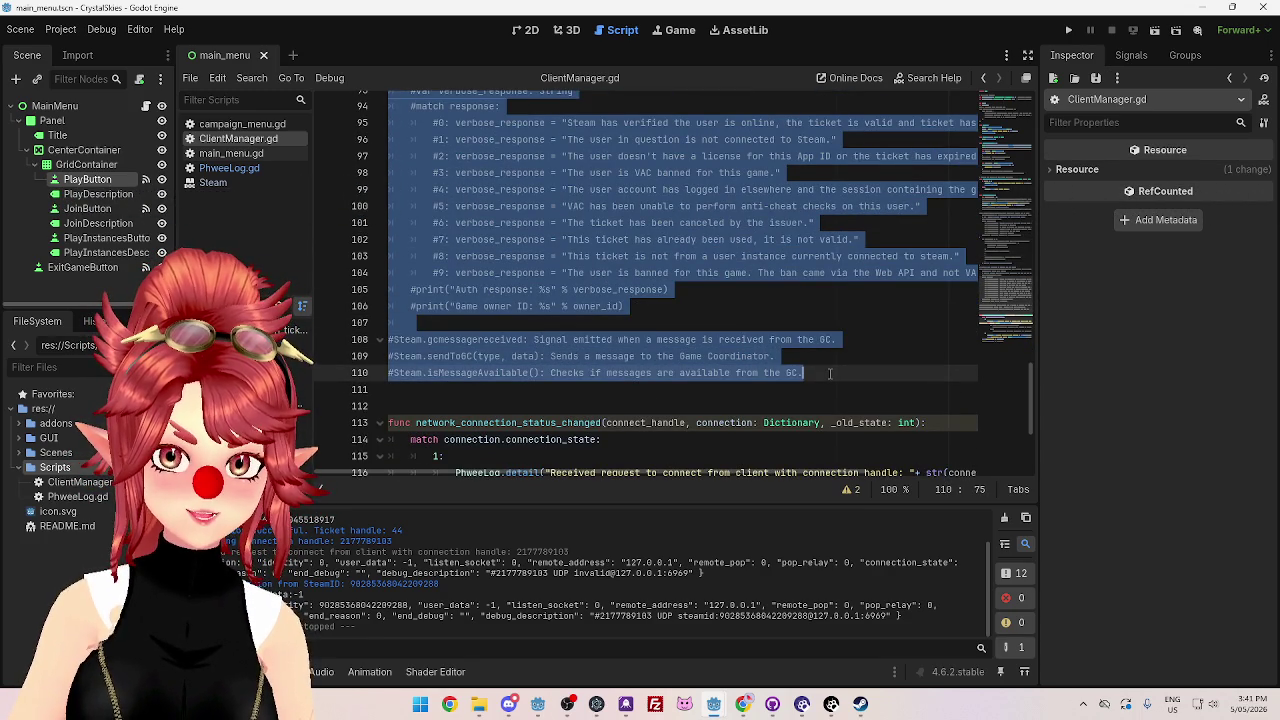
pyautogui.press('Delete')
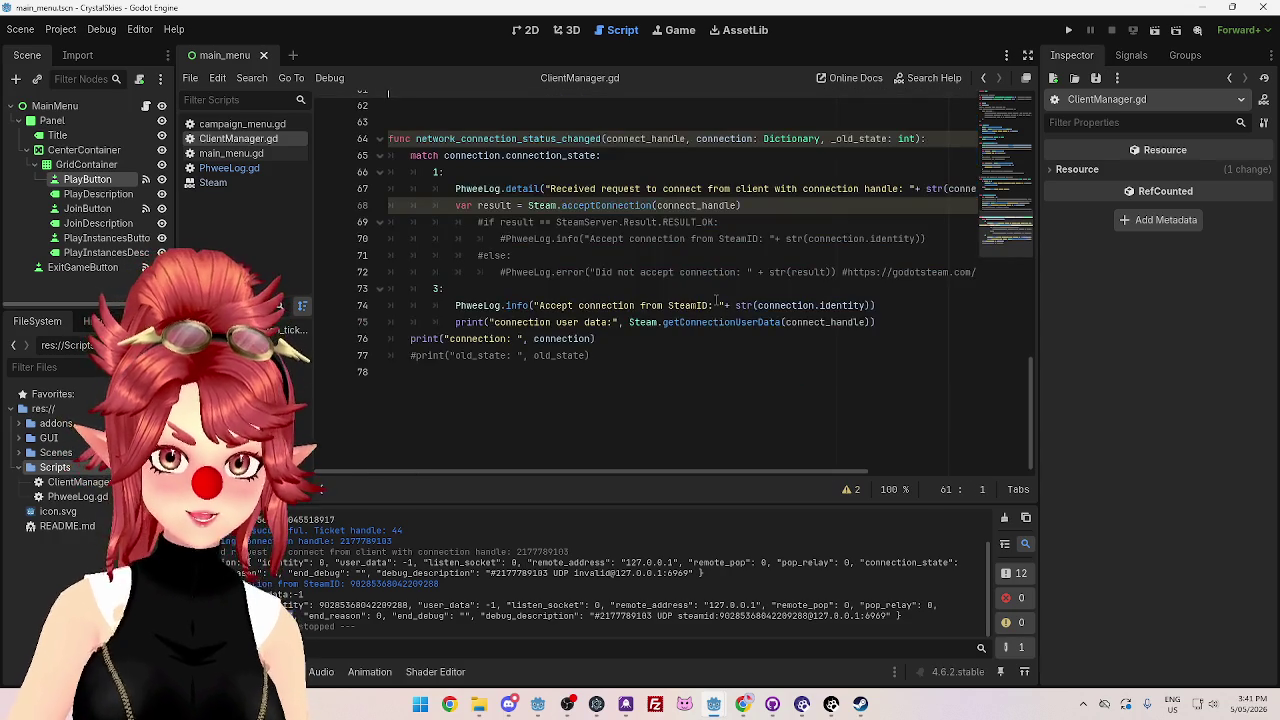
# - Remove the extra blank line after connect_to_server and save ClientManager.gd
pyautogui.scroll(5, 534, 285)
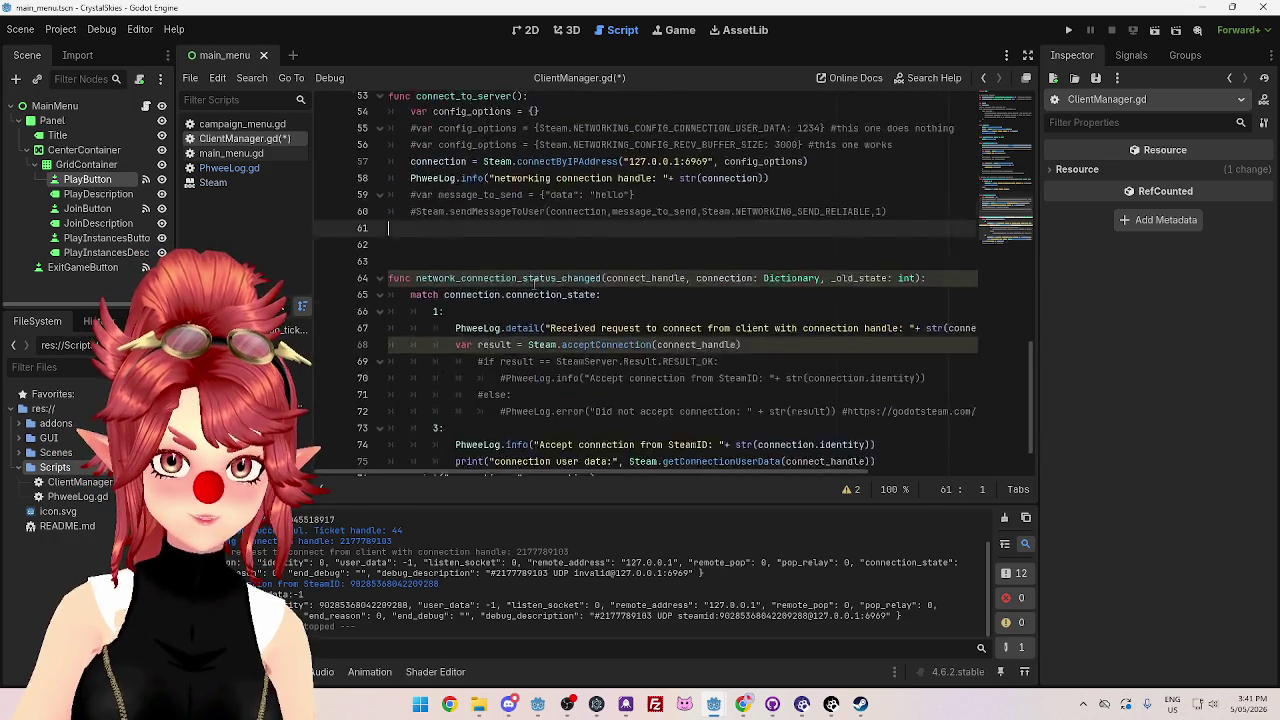
pyautogui.scroll(10, 534, 285)
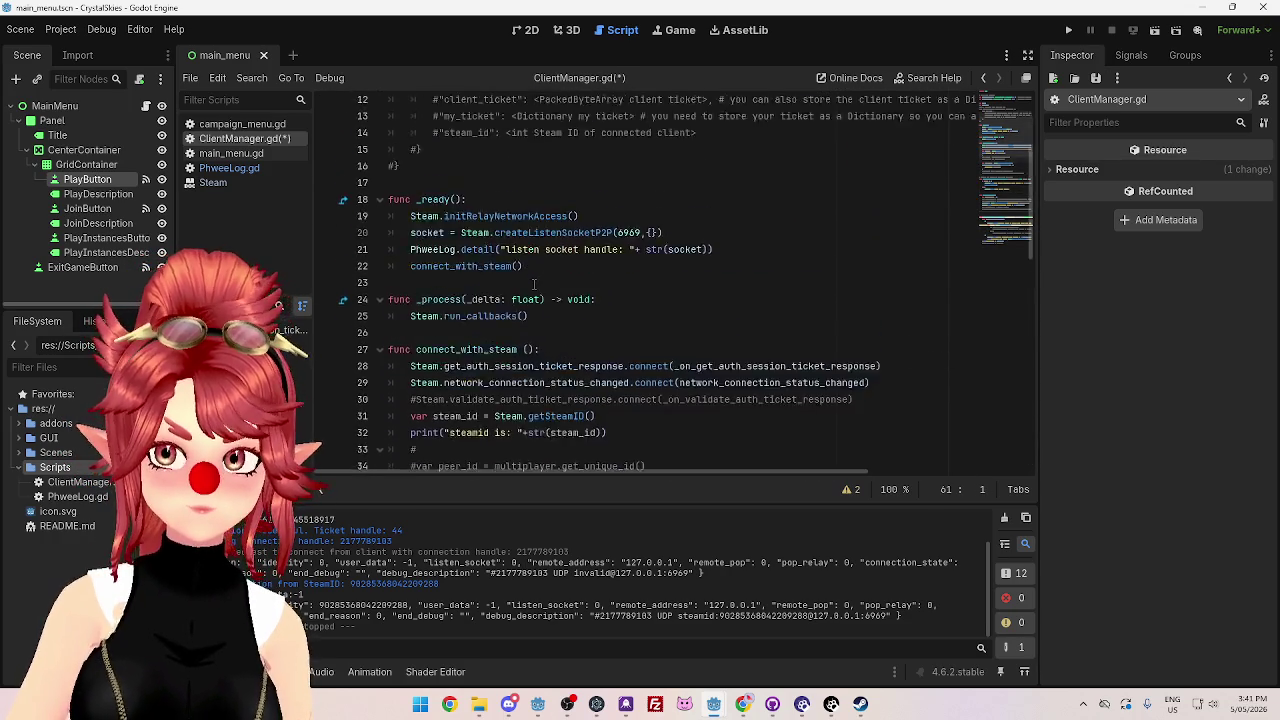
pyautogui.scroll(-14, 538, 287)
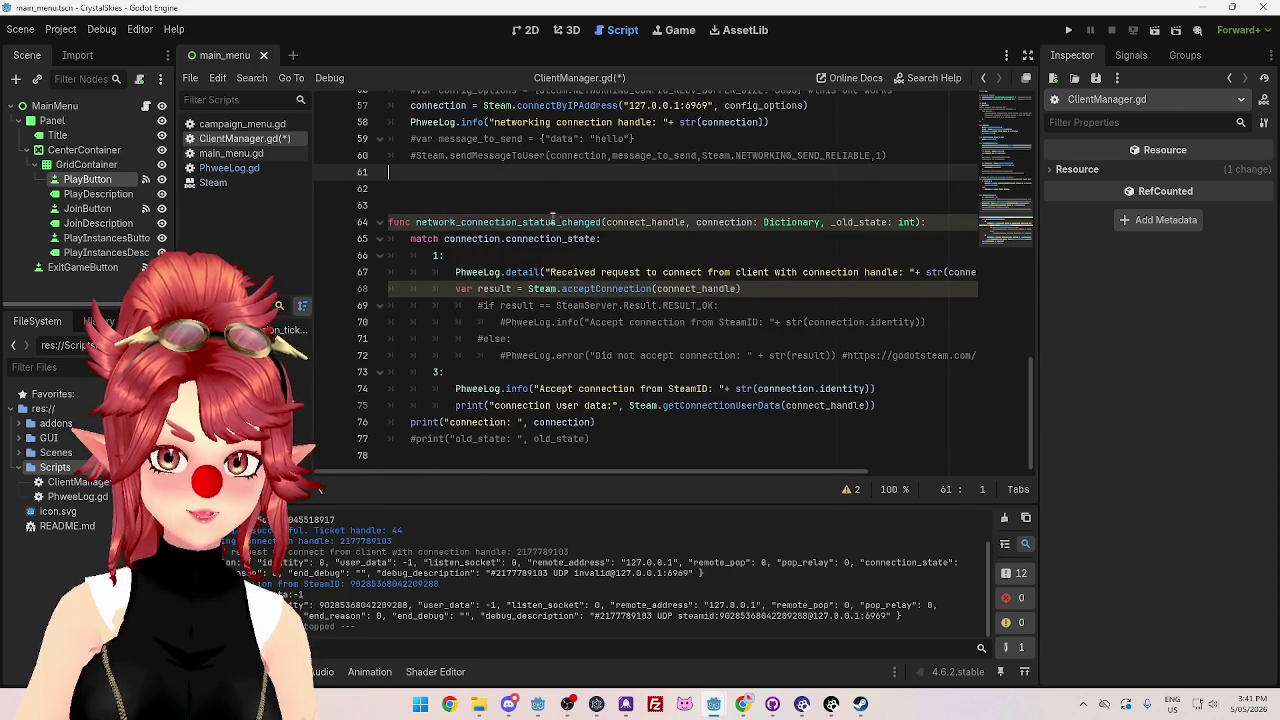
pyautogui.click(540, 182)
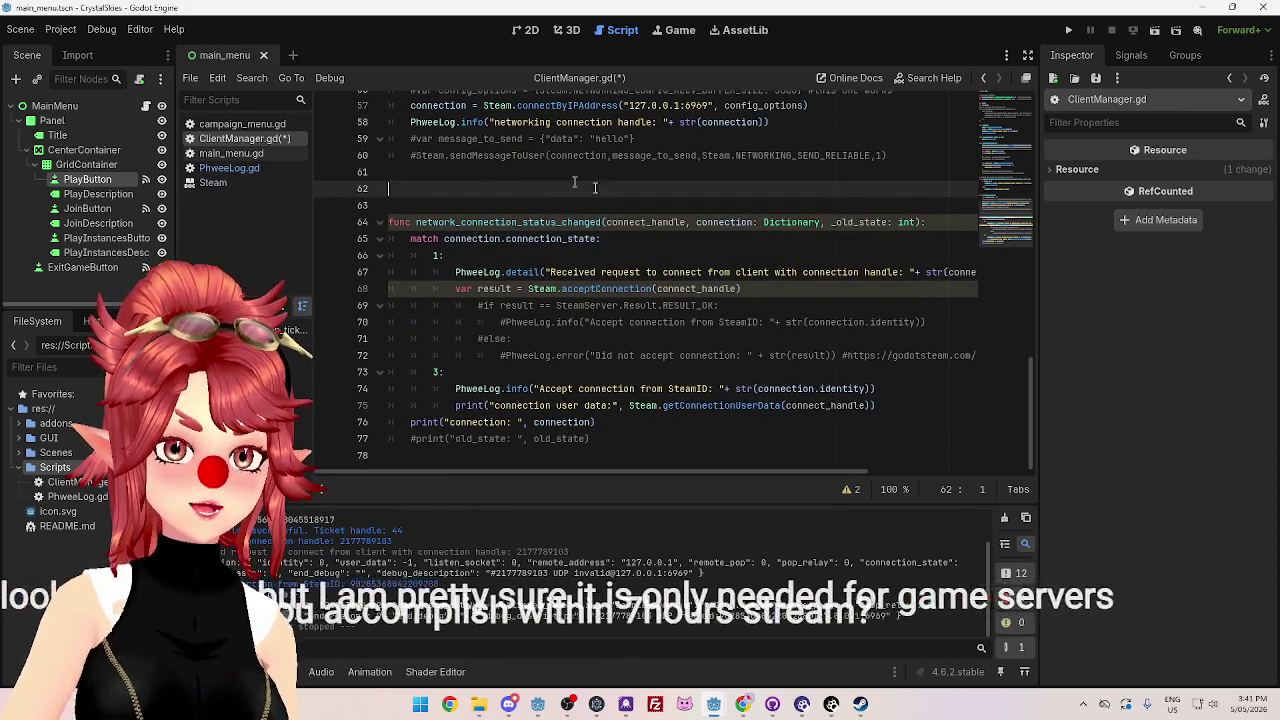
pyautogui.click(586, 174)
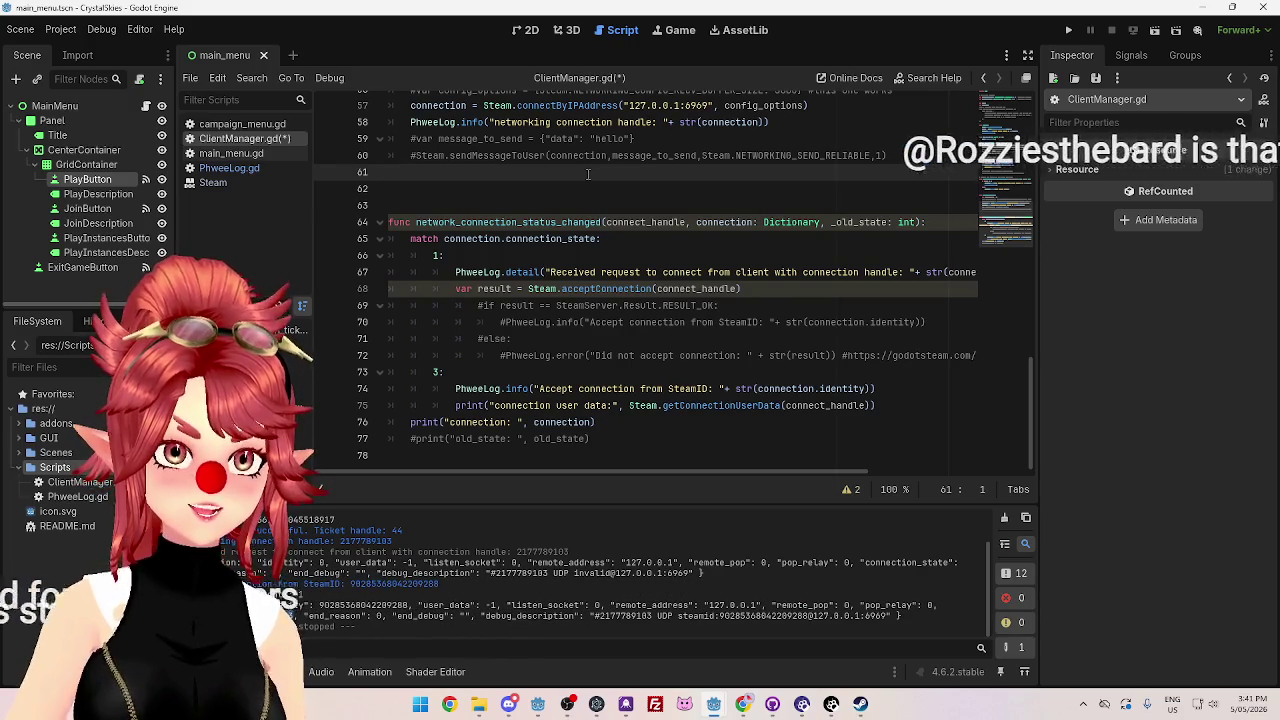
pyautogui.press('BackSpace')
pyautogui.hotkey('ctrl', 's')
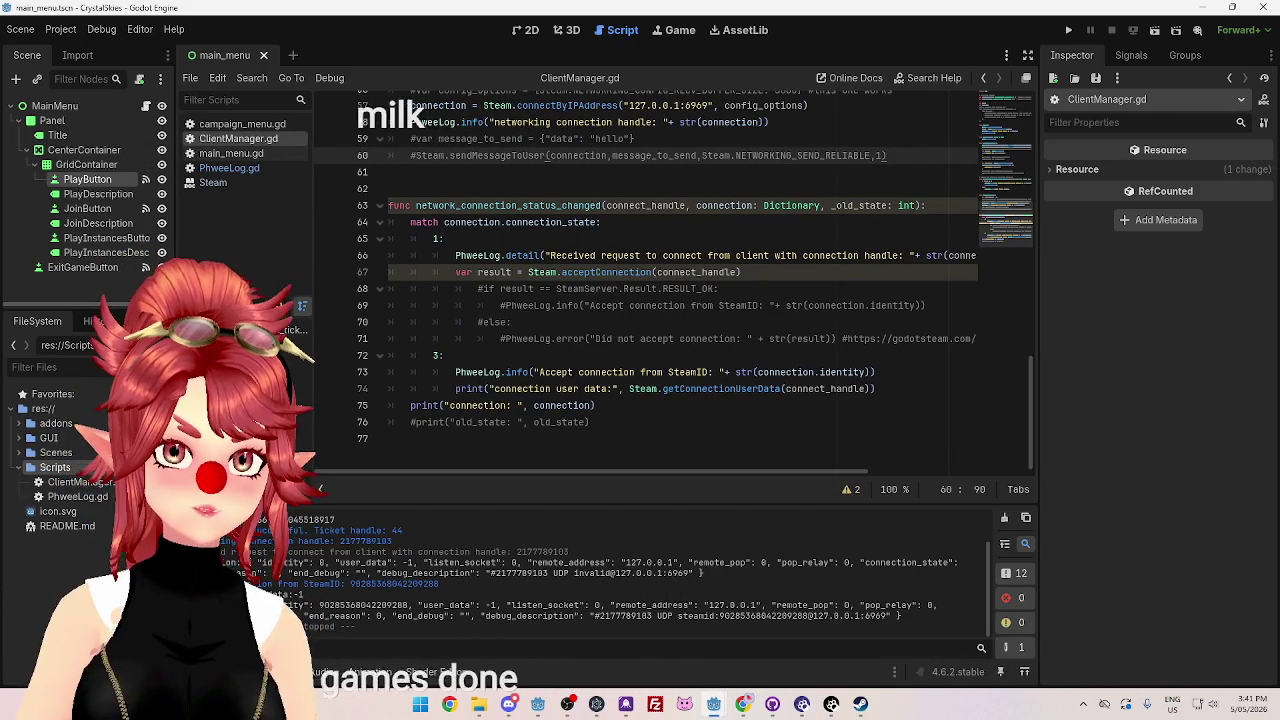
pyautogui.click(727, 338)
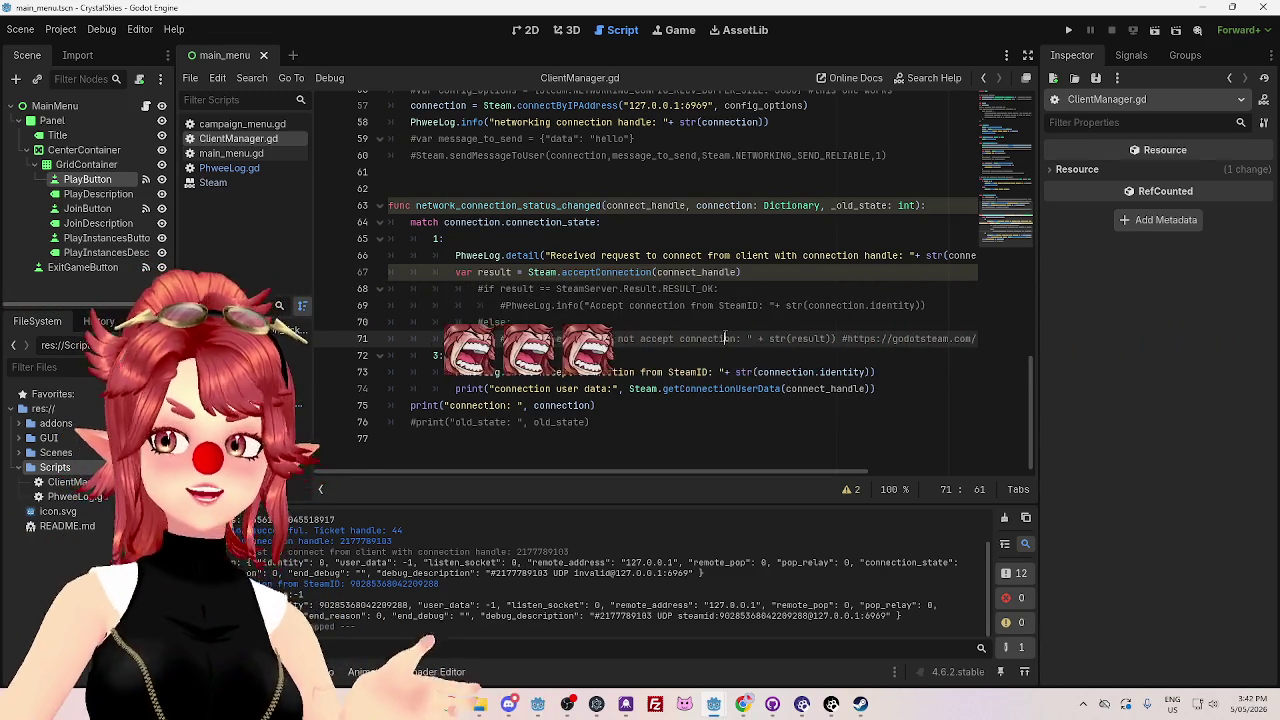
pyautogui.scroll(10, 725, 337)
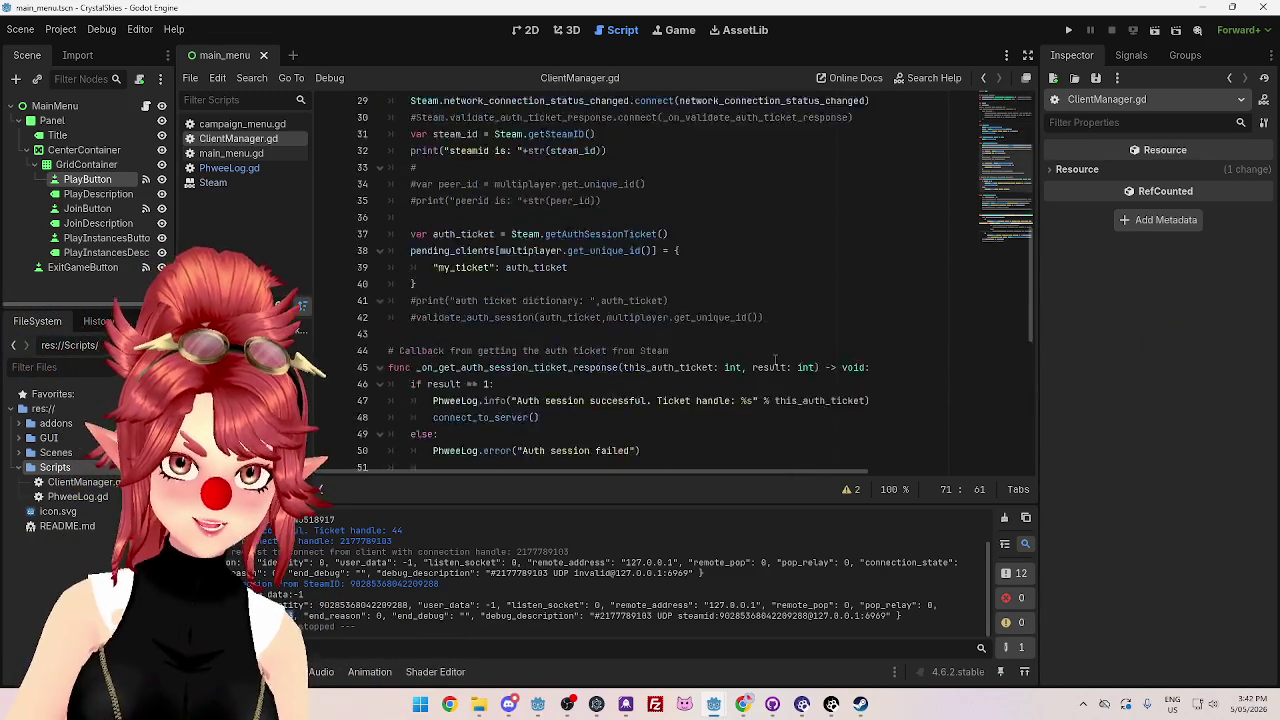
pyautogui.scroll(-10, 774, 361)
pyautogui.moveTo(714, 704)
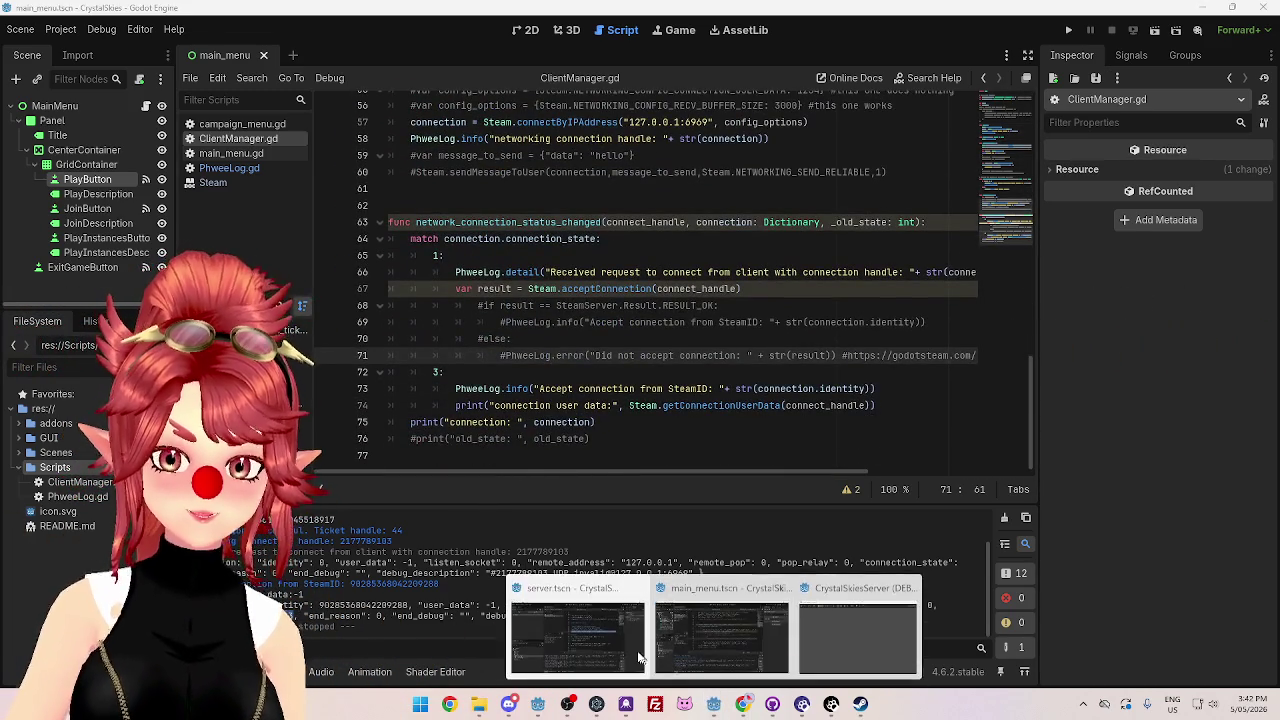
# - Switch to the server project and briefly run, then stop, the server
pyautogui.click(645, 660)
pyautogui.scroll(-5, 740, 428)
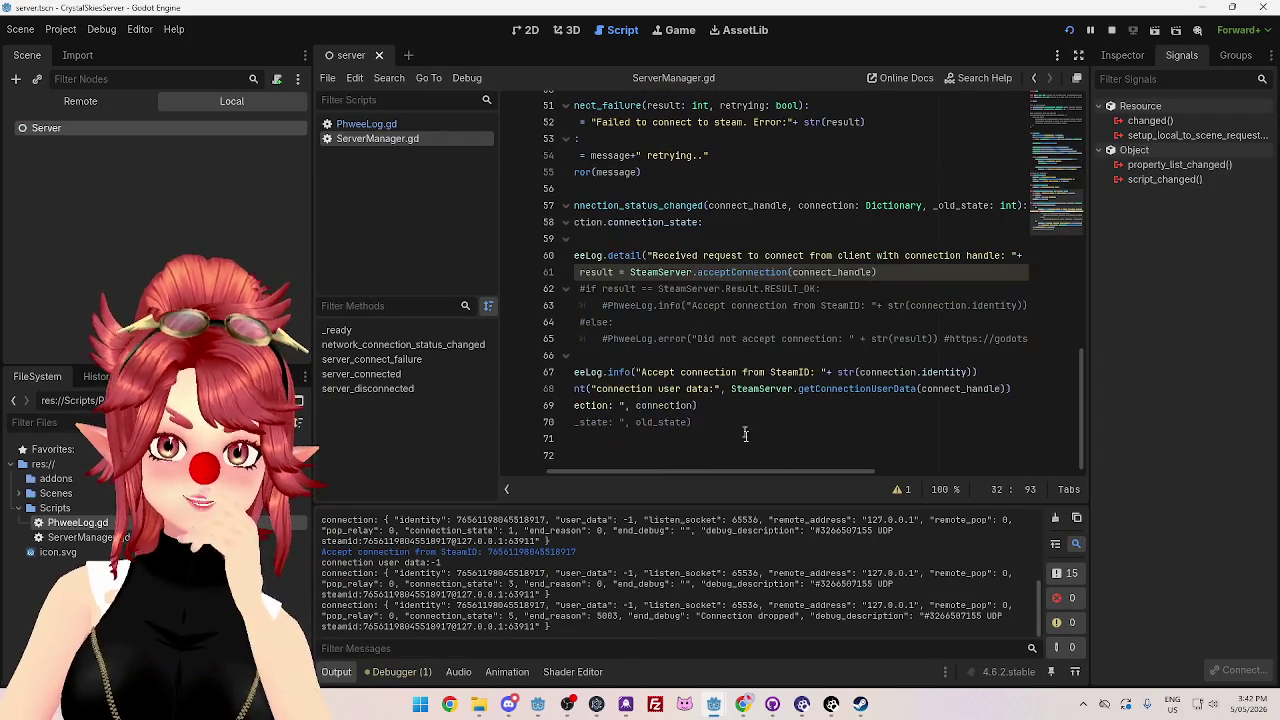
pyautogui.hscroll(-3, 690, 466)
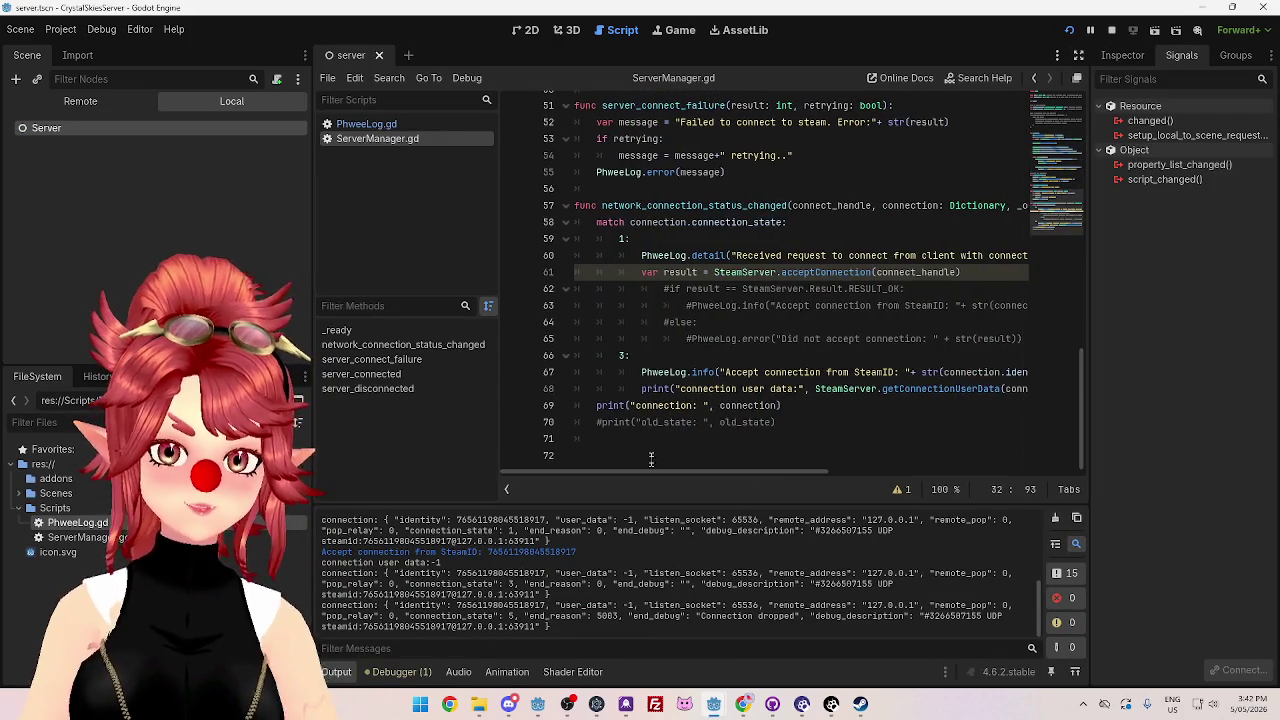
pyautogui.scroll(5, 674, 436)
pyautogui.scroll(12, 674, 436)
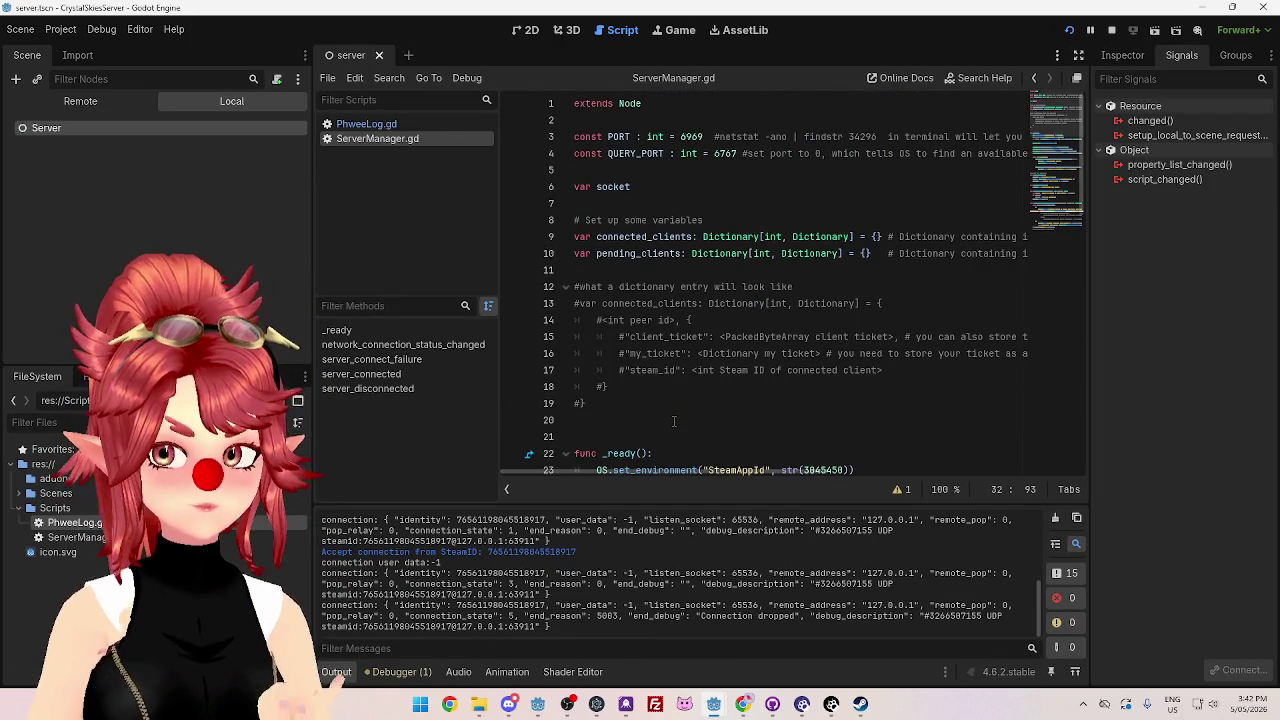
pyautogui.click(1111, 31)
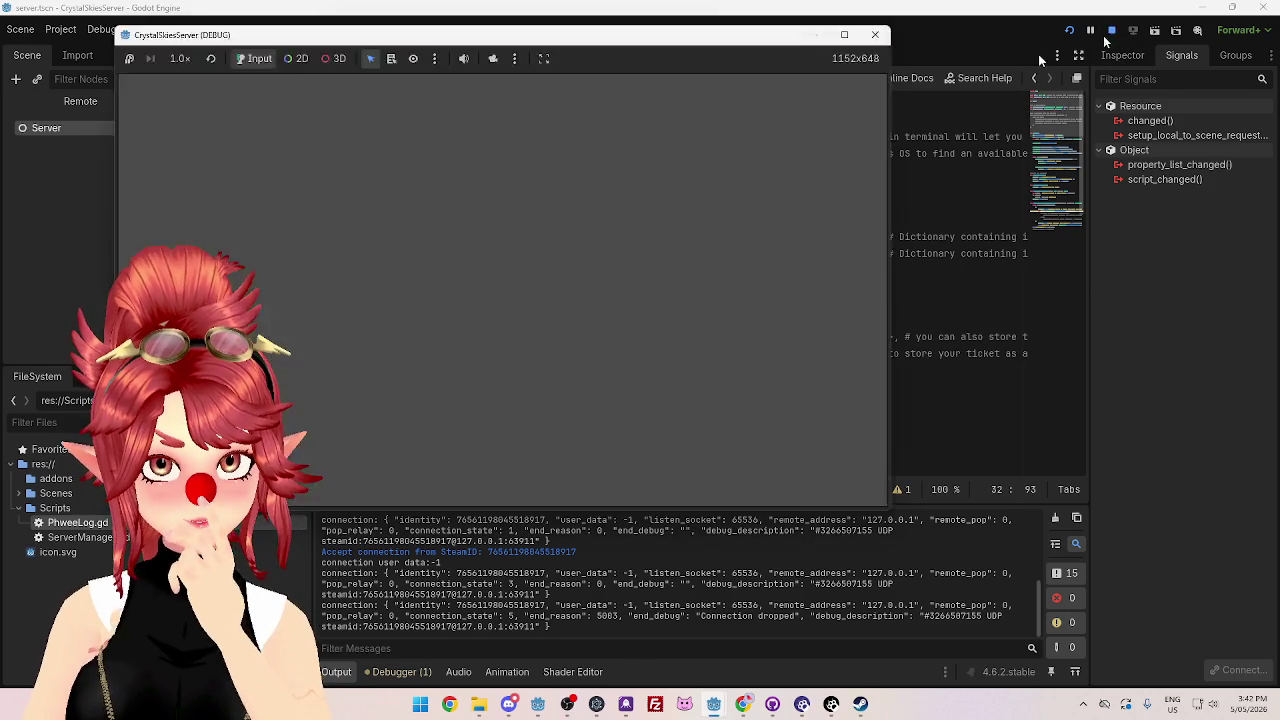
pyautogui.click(1110, 31)
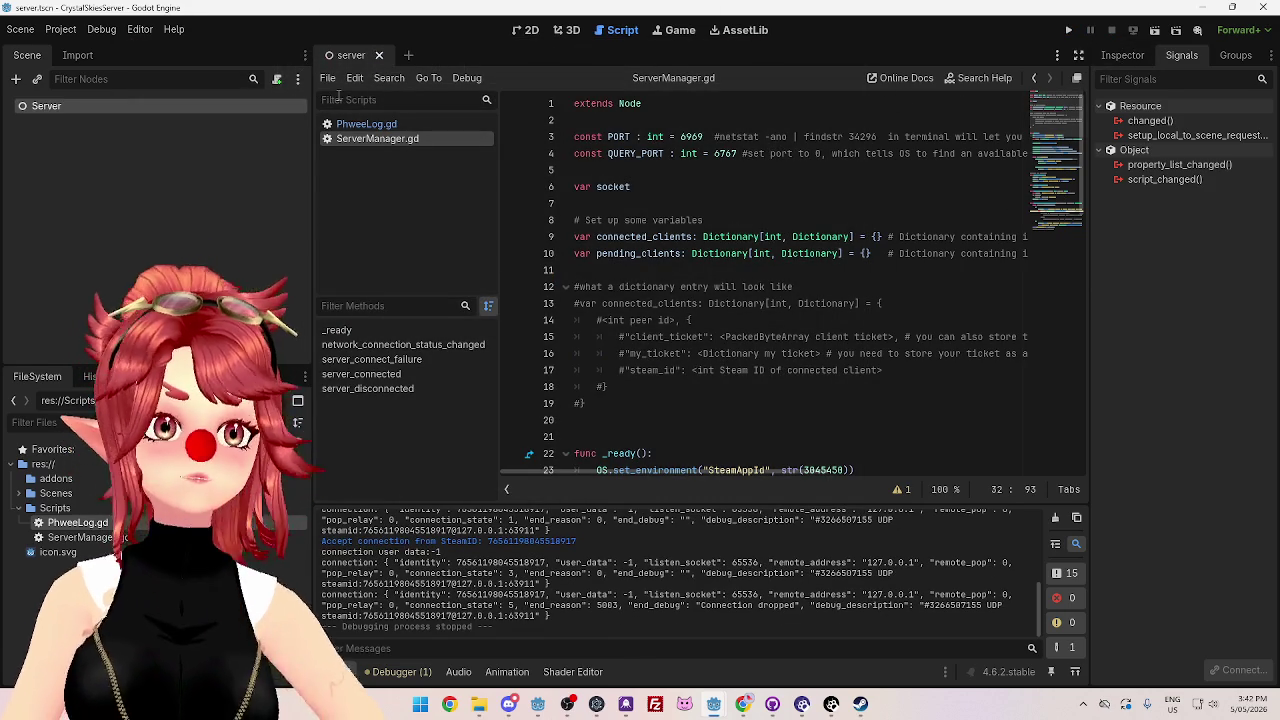
# - Remove the extra blank line before _ready in ServerManager.gd, then bring up the networking docs
pyautogui.click(647, 186)
pyautogui.click(620, 420)
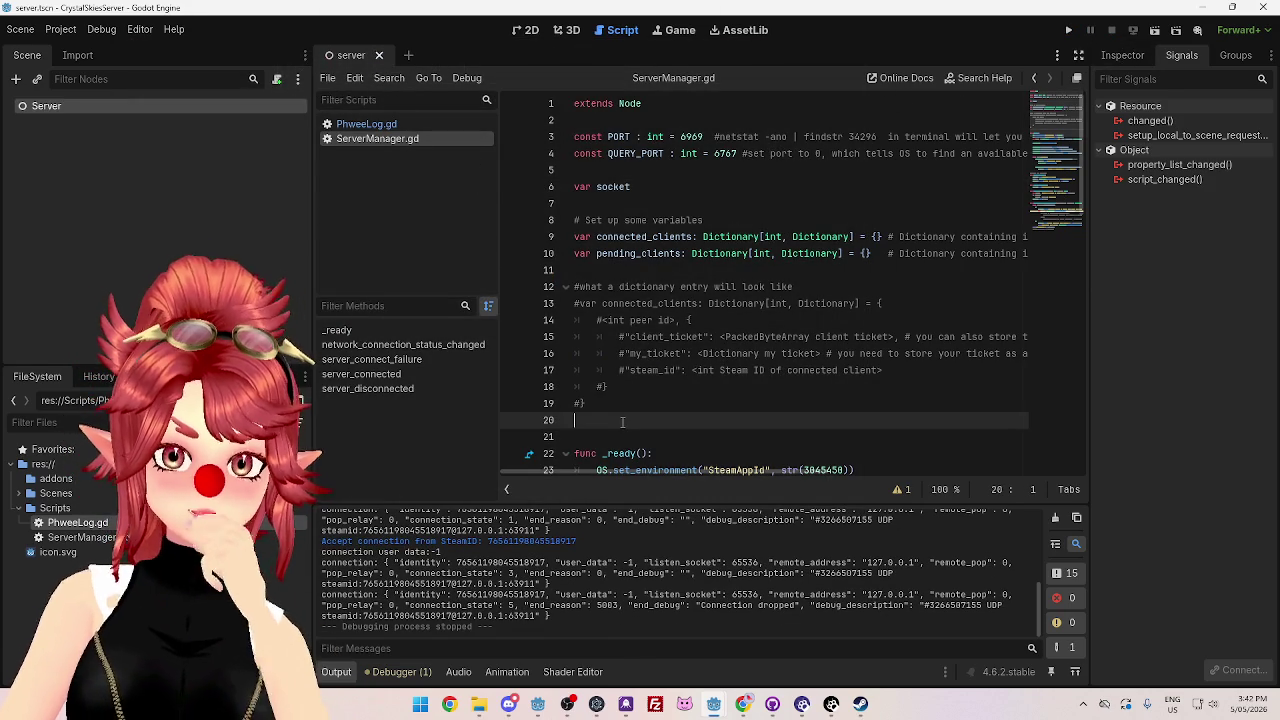
pyautogui.press('BackSpace')
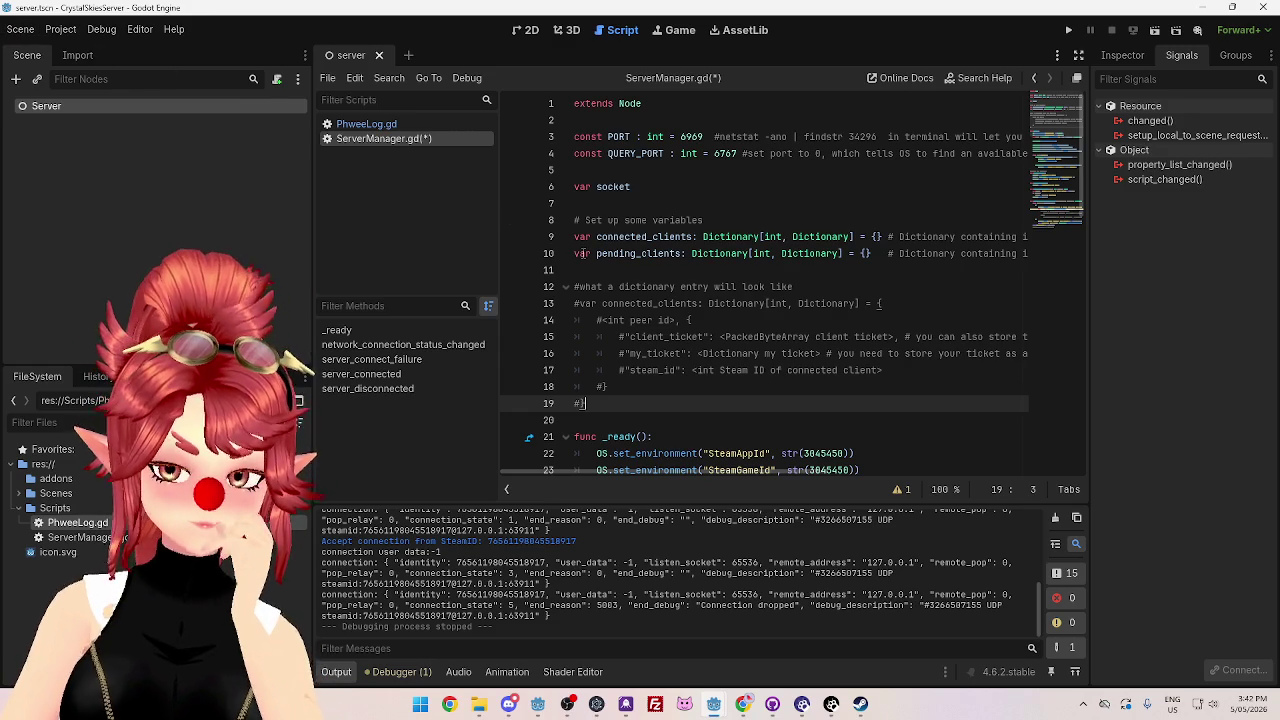
pyautogui.click(600, 271)
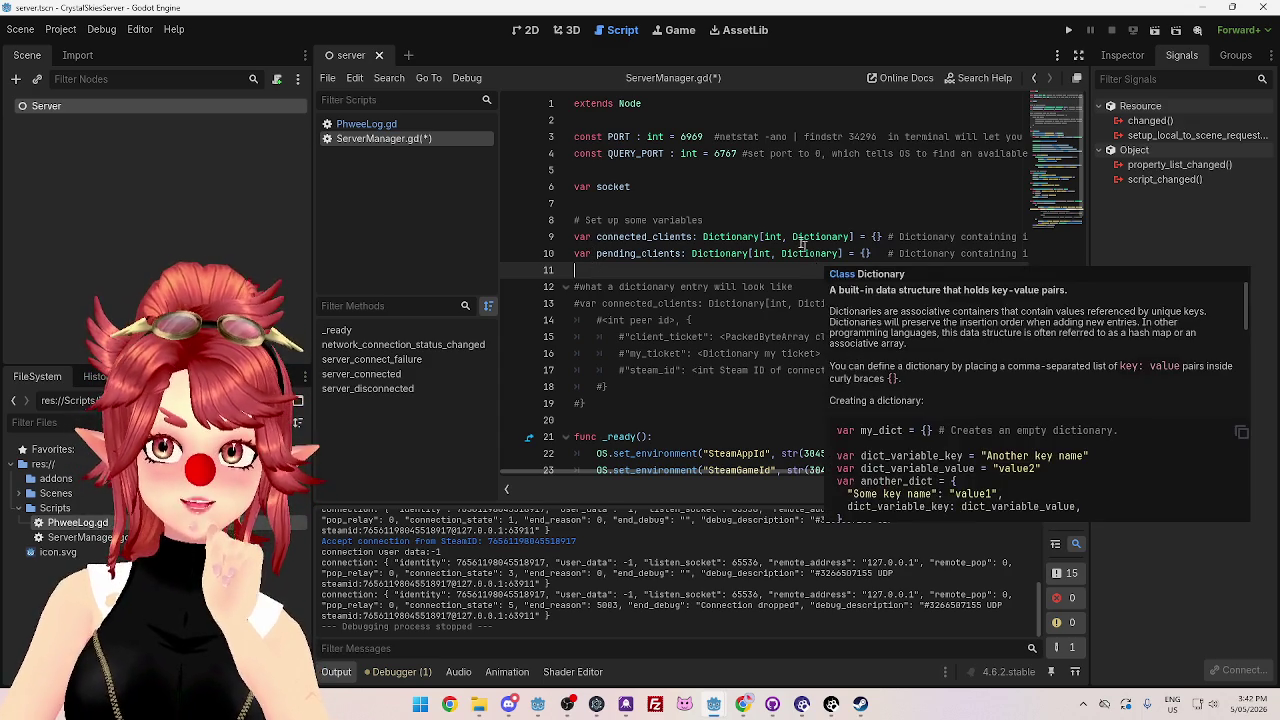
pyautogui.click(745, 705)
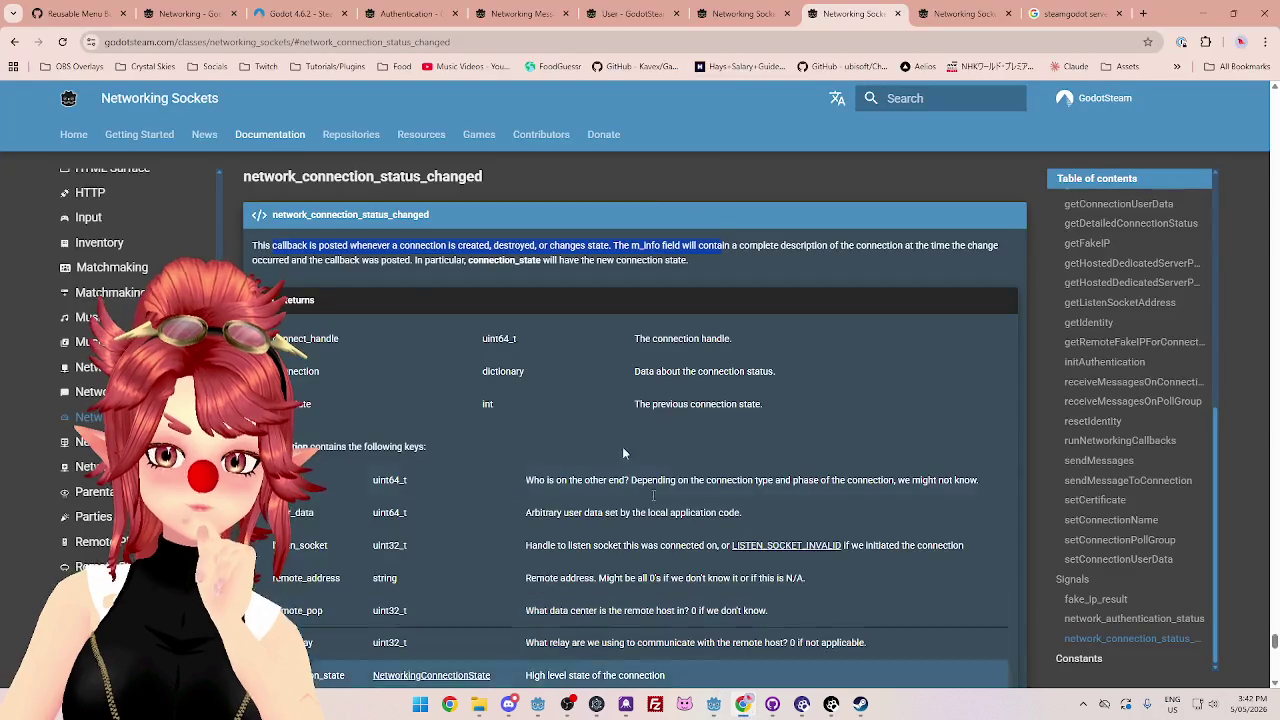
# - Open your own Twitch channel from the Twitch bookmark folder and expand the followed channels list
pyautogui.click(1072, 22)
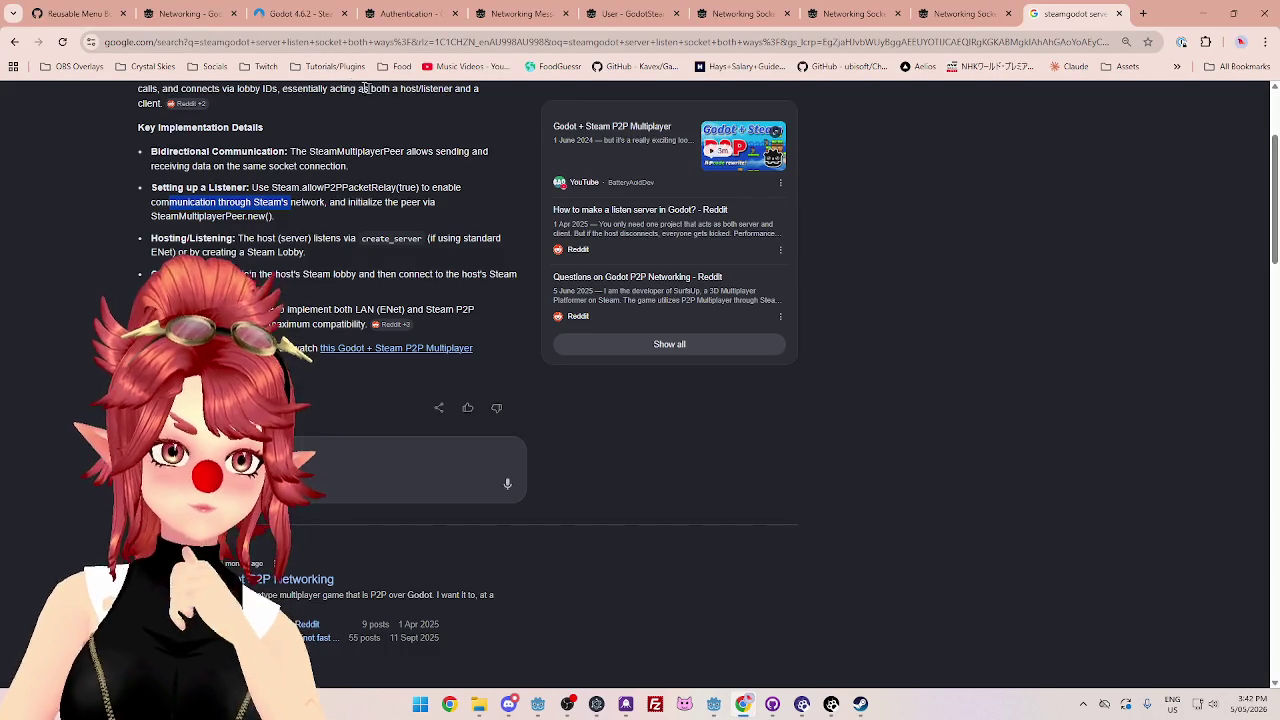
pyautogui.click(262, 70)
pyautogui.click(281, 95)
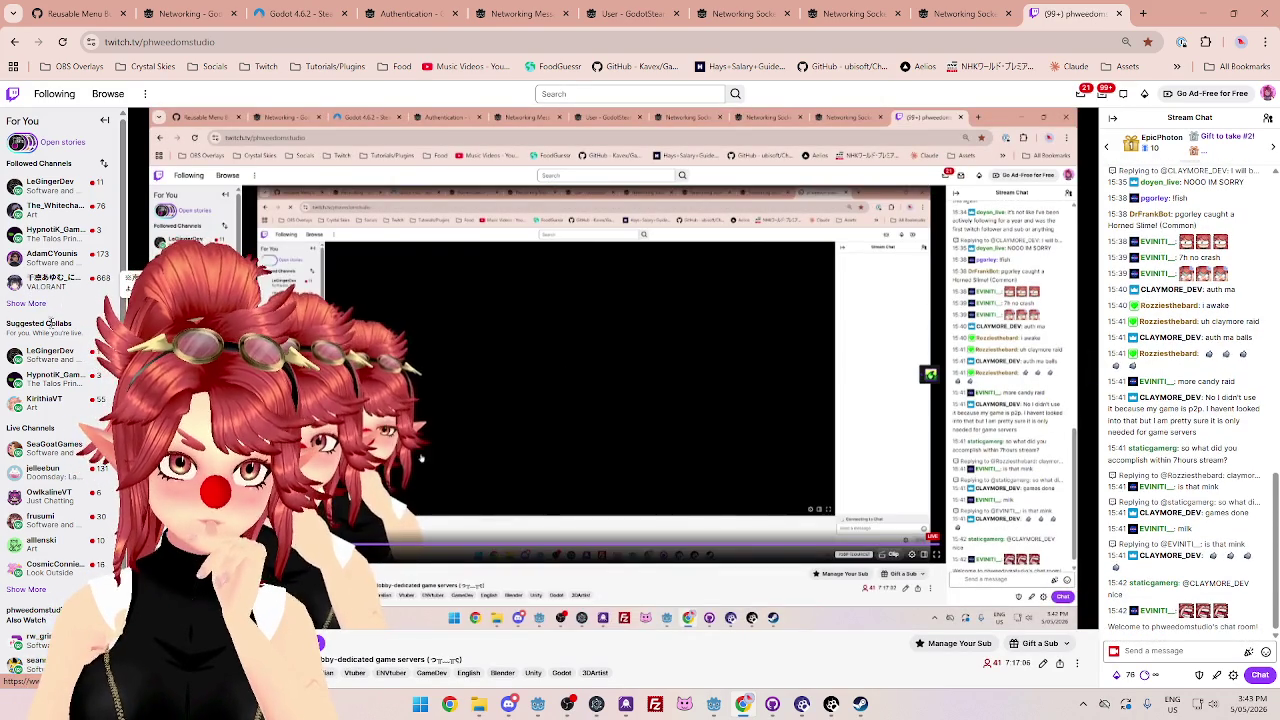
pyautogui.click(26, 303)
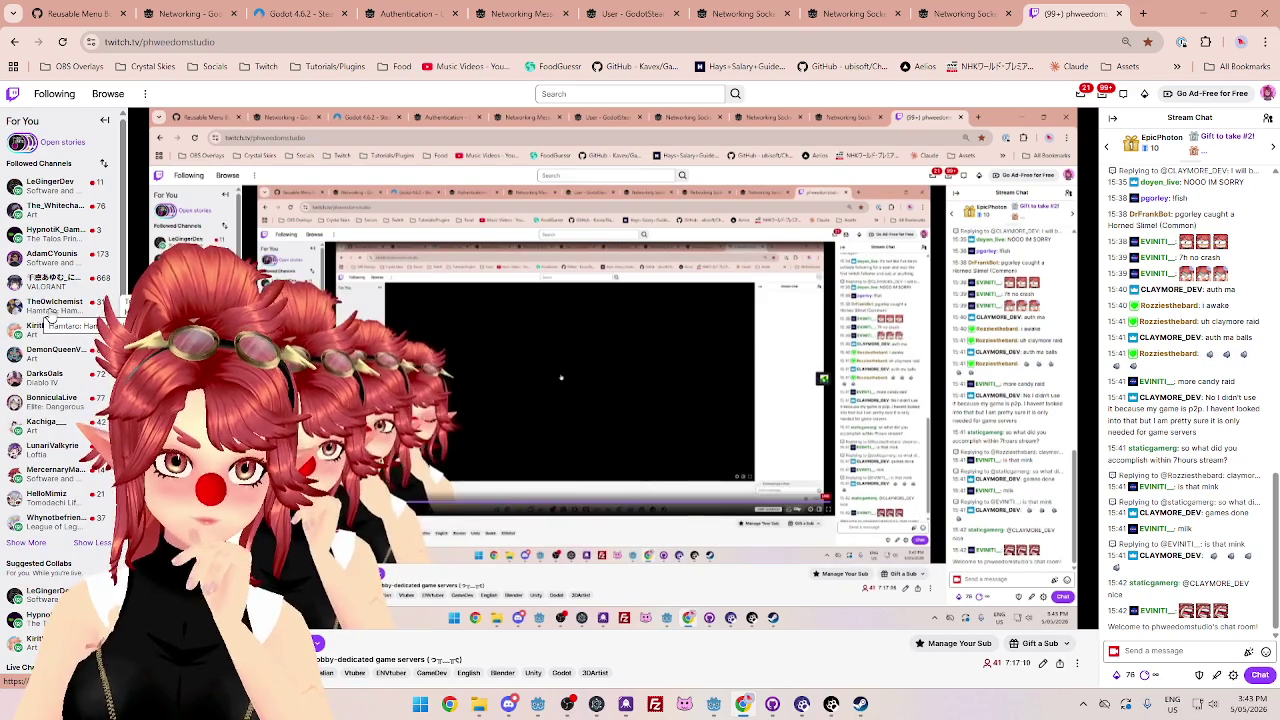
# - Switch through followed channels in the sidebar to a game developer's live stream
pyautogui.click(40, 238)
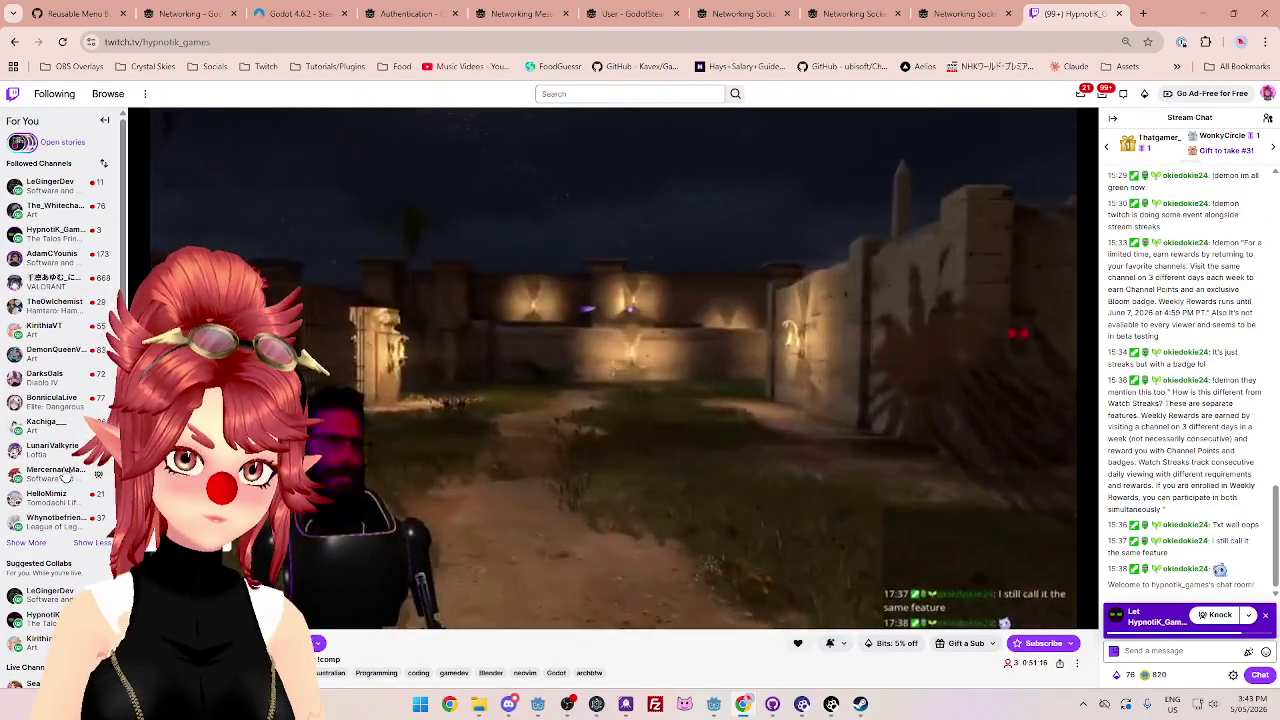
pyautogui.moveTo(62, 198)
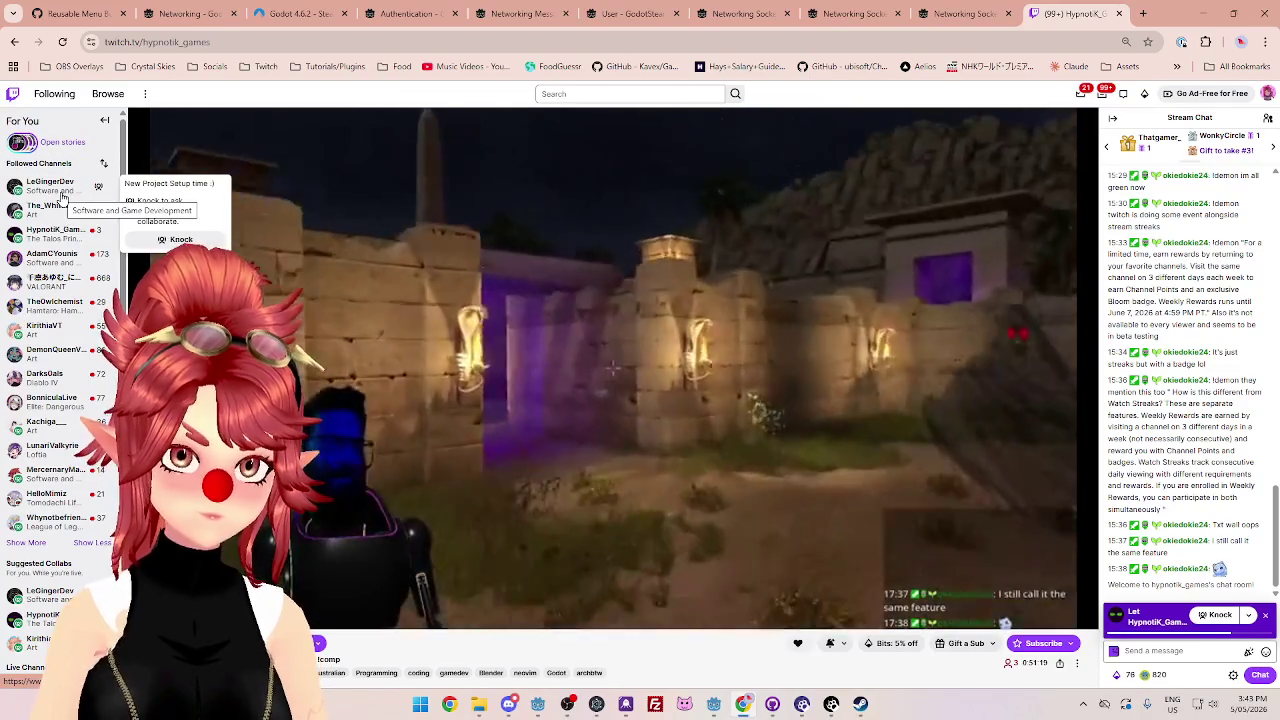
pyautogui.click(62, 198)
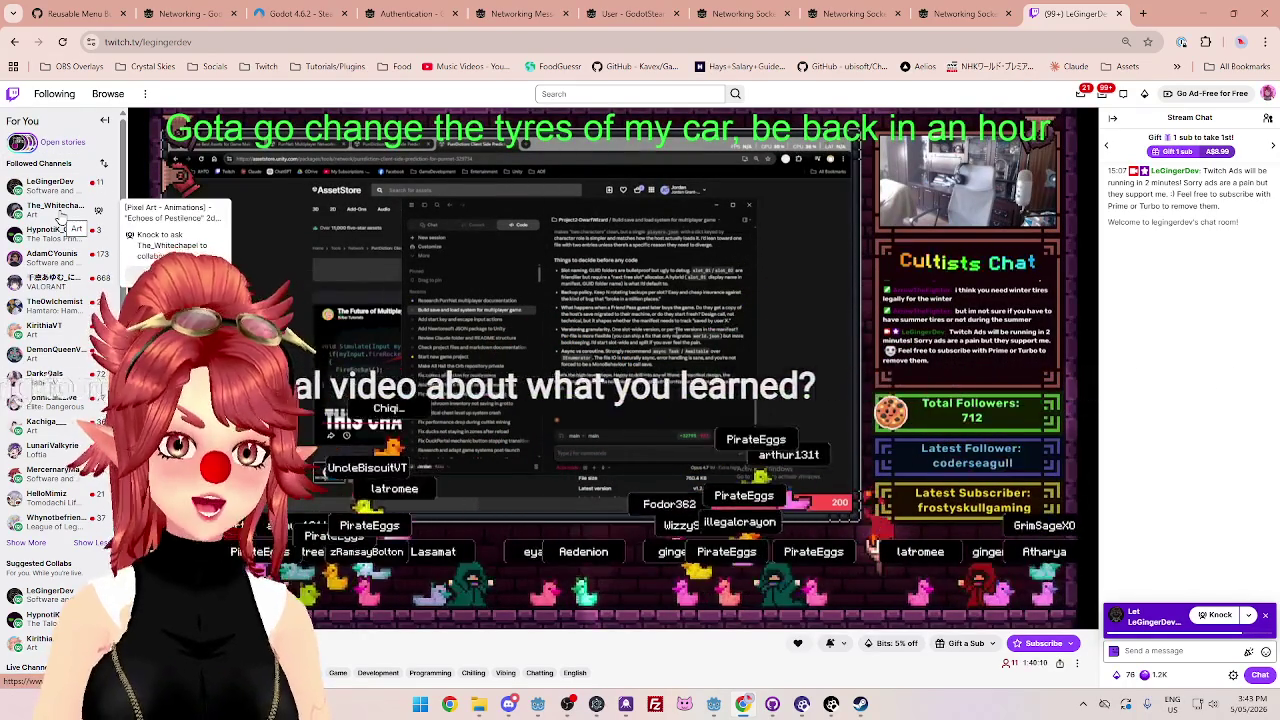
# - Open another followed channel's coding stream from further down the sidebar
pyautogui.moveTo(55, 207)
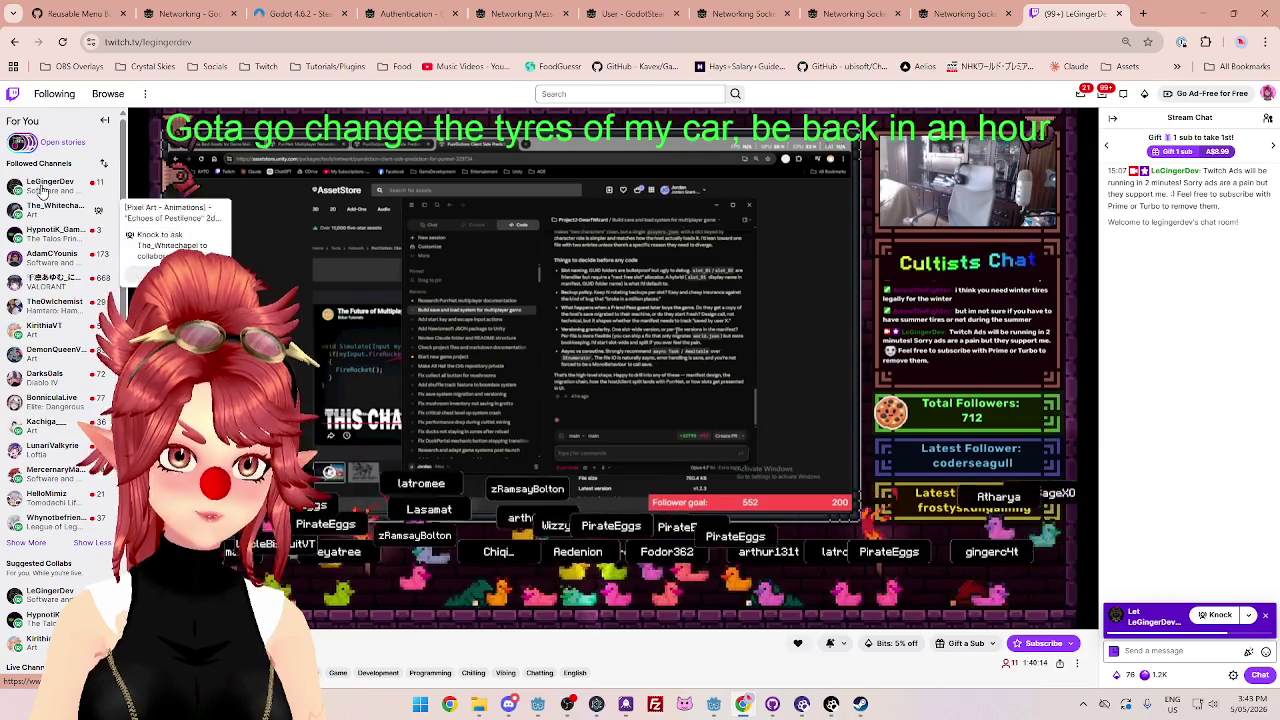
pyautogui.moveTo(58, 270)
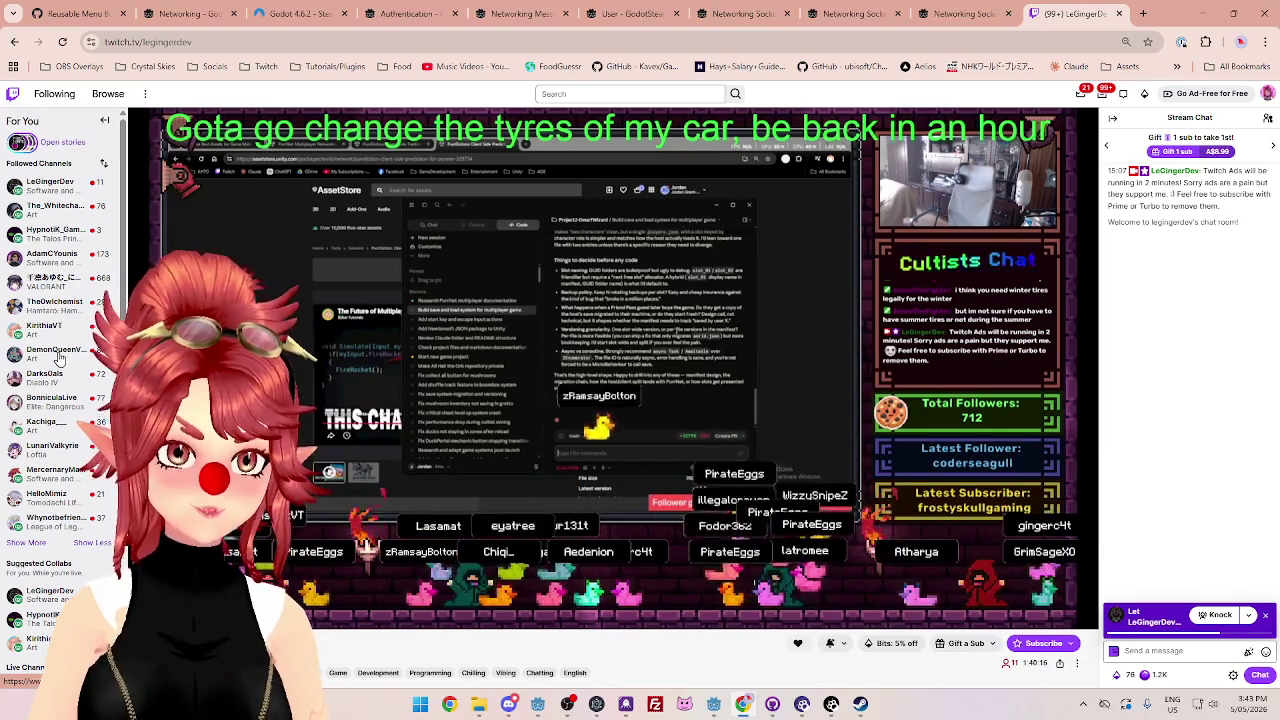
pyautogui.scroll(-1, 57, 361)
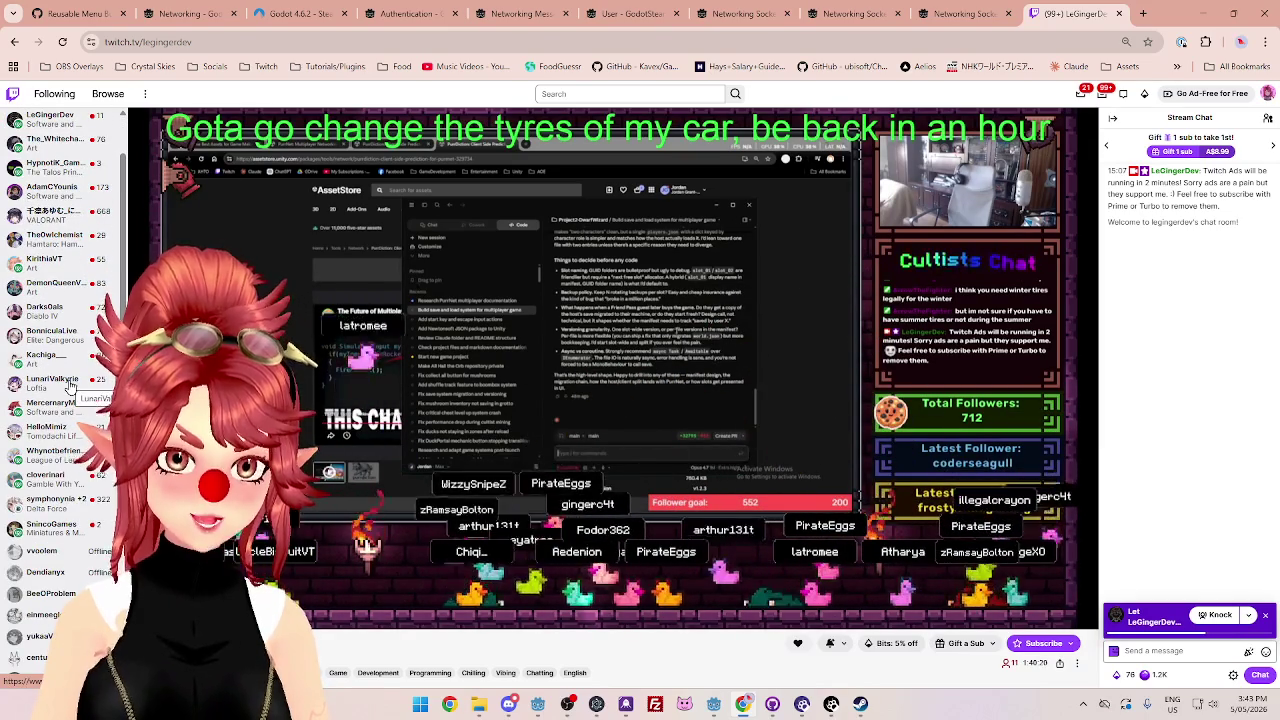
pyautogui.scroll(1, 68, 370)
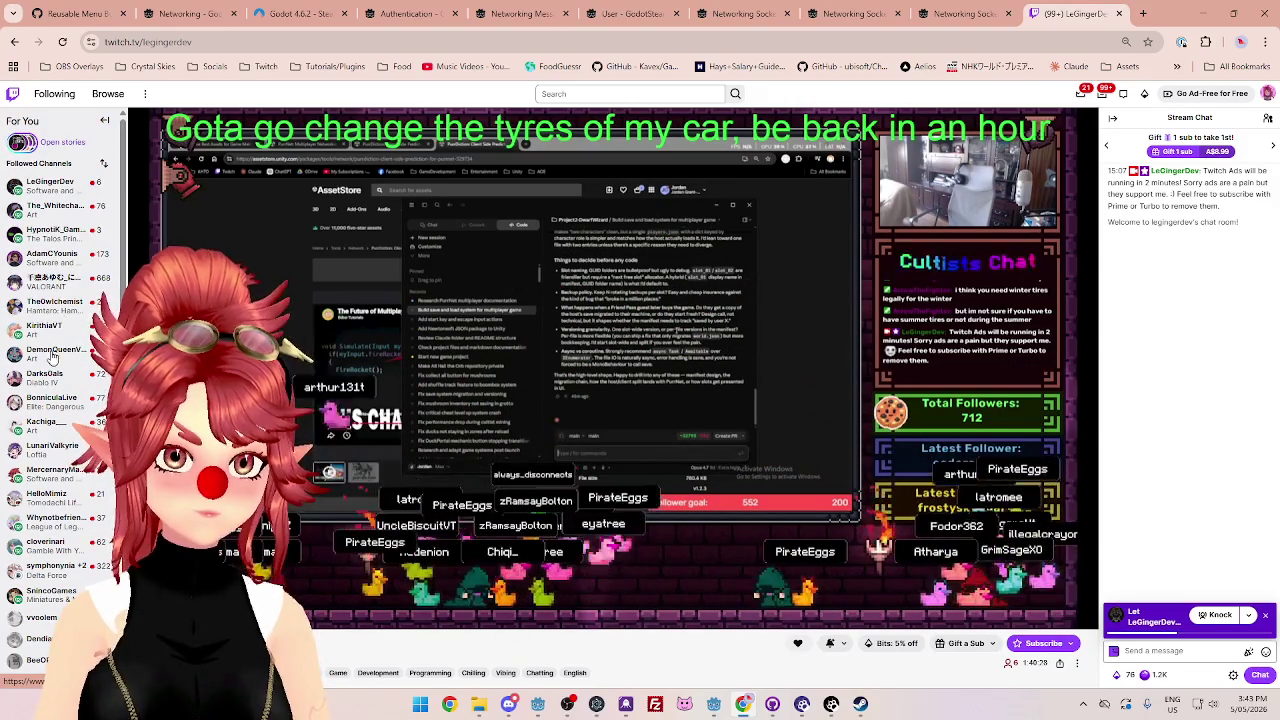
pyautogui.click(52, 476)
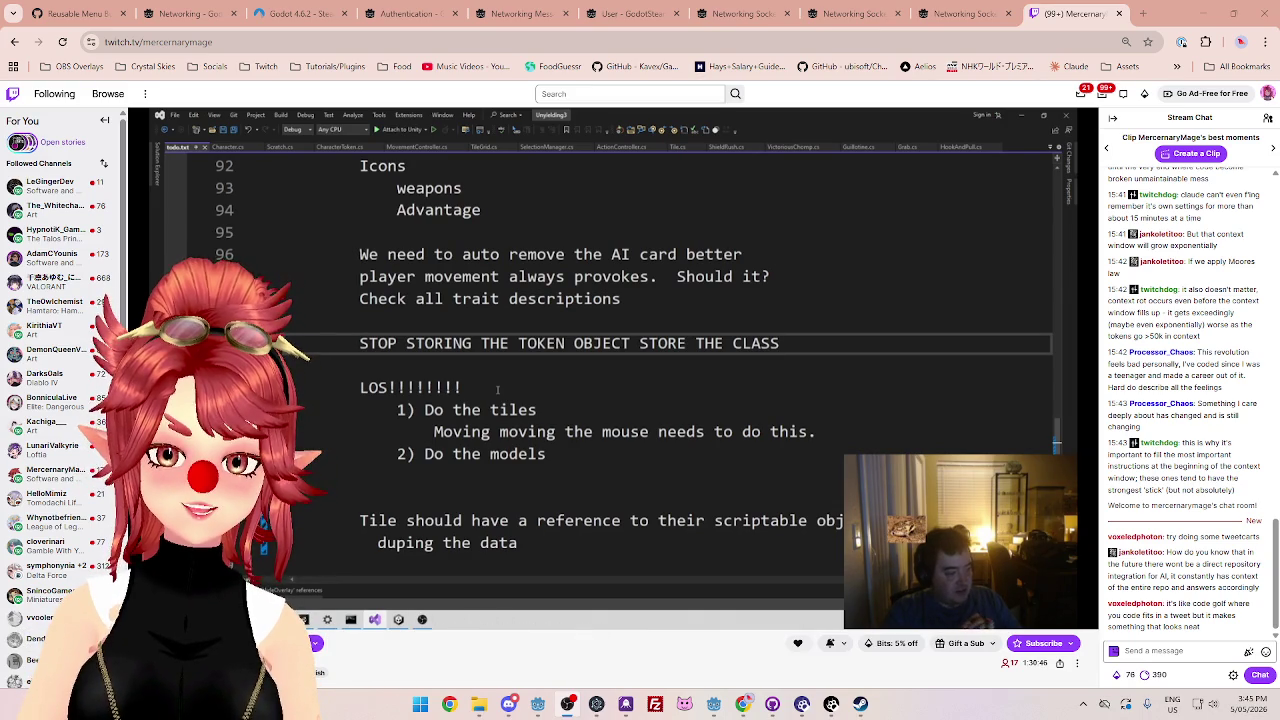
# - Post 'hi :>' in stream chat, then a message about running lobby-specific game servers in Godot
pyautogui.moveTo(596, 172)
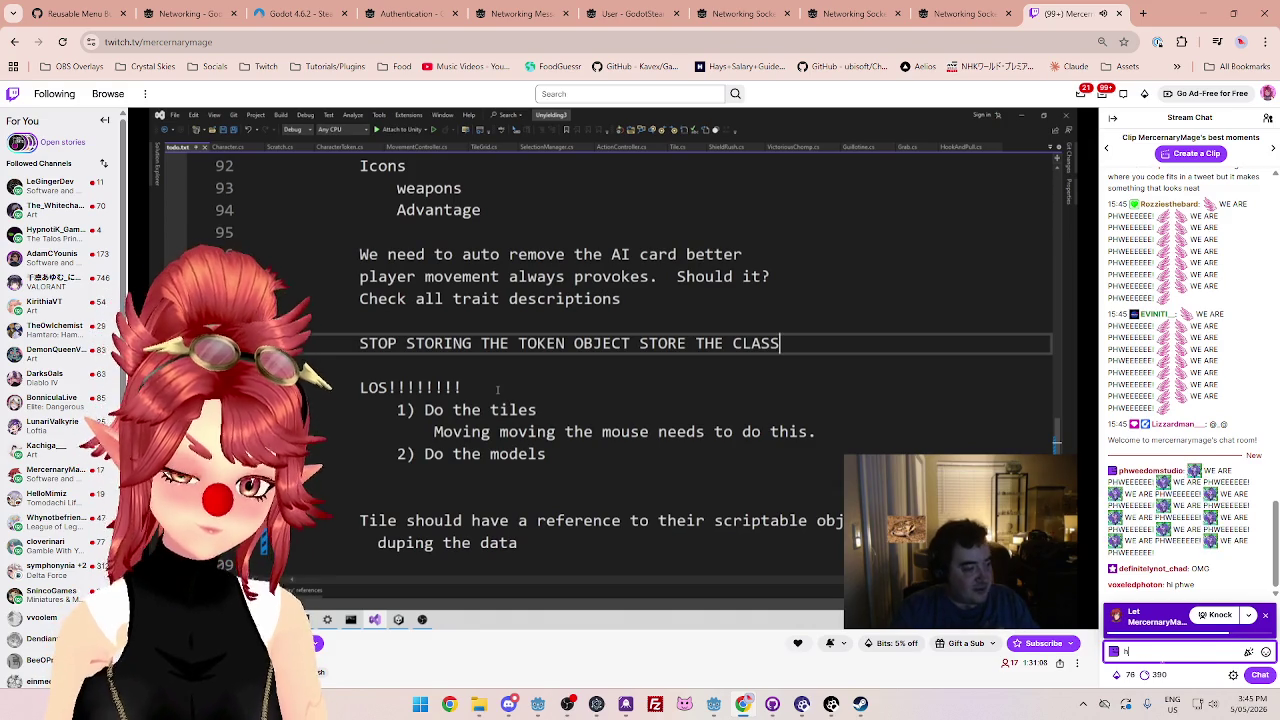
pyautogui.write('hi :>')
pyautogui.press('Return')
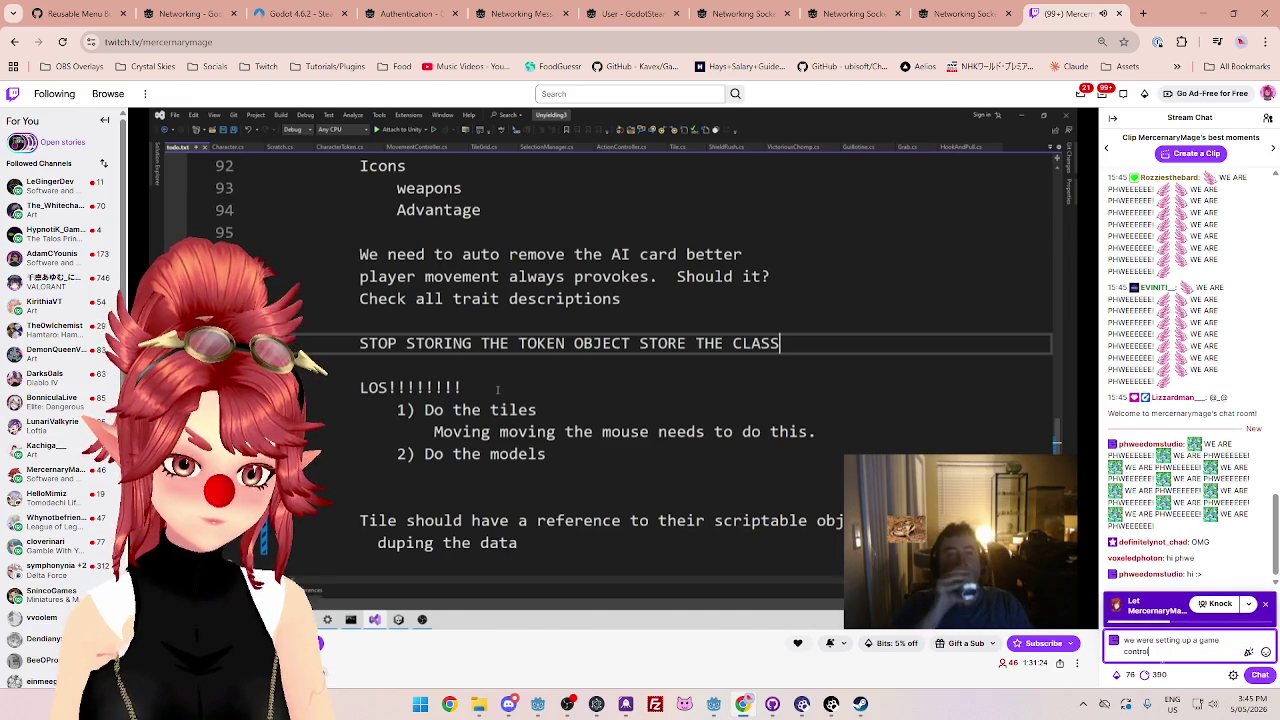
pyautogui.write('er m')
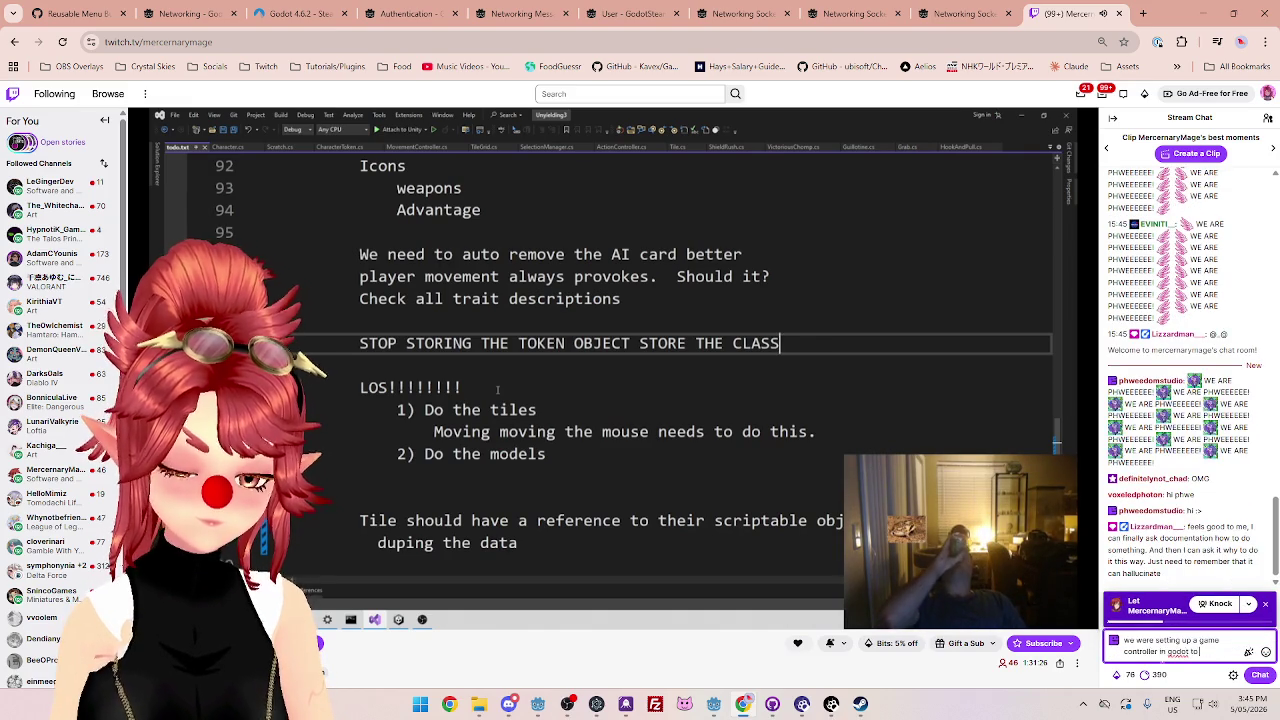
pyautogui.write(' spa')
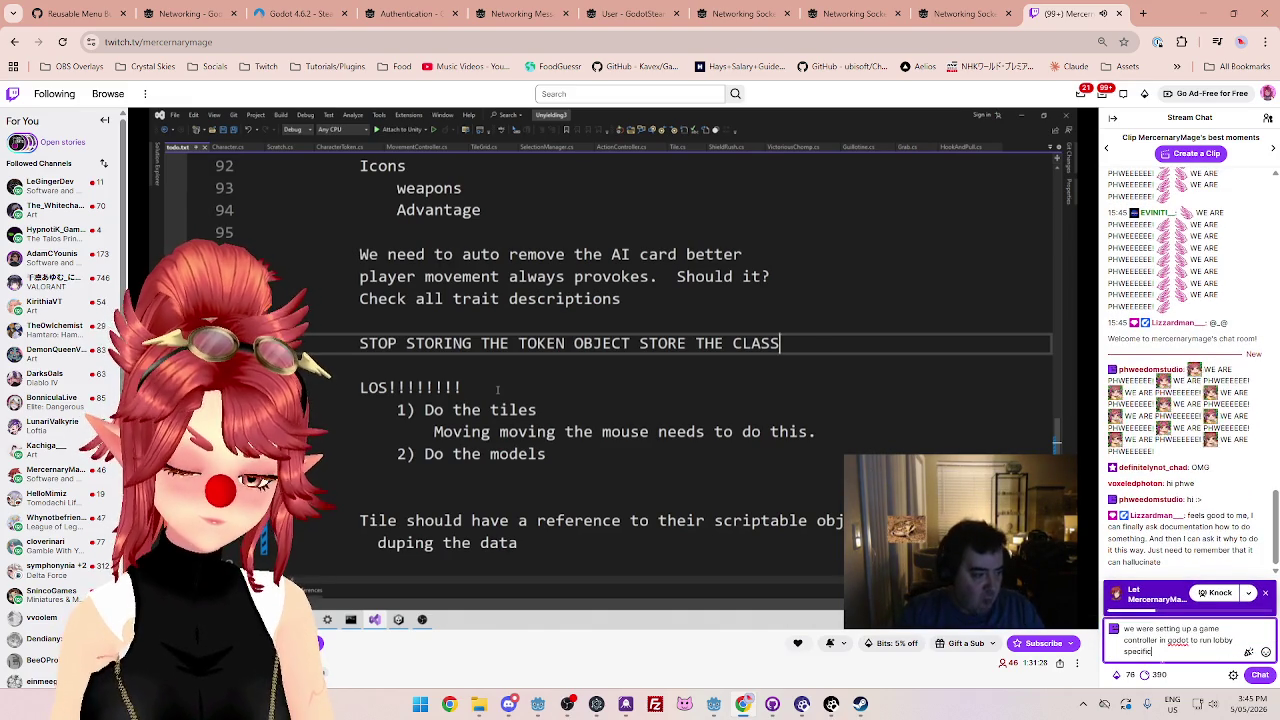
pyautogui.write('s')
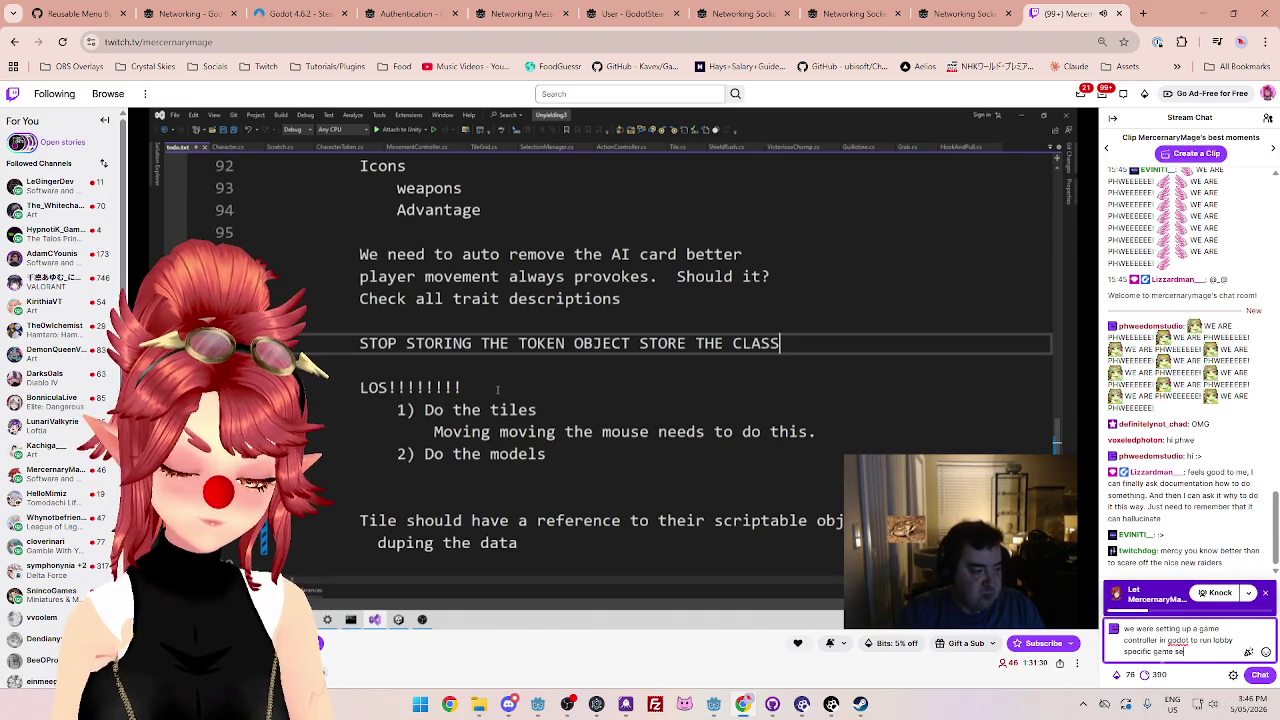
pyautogui.press('Return')
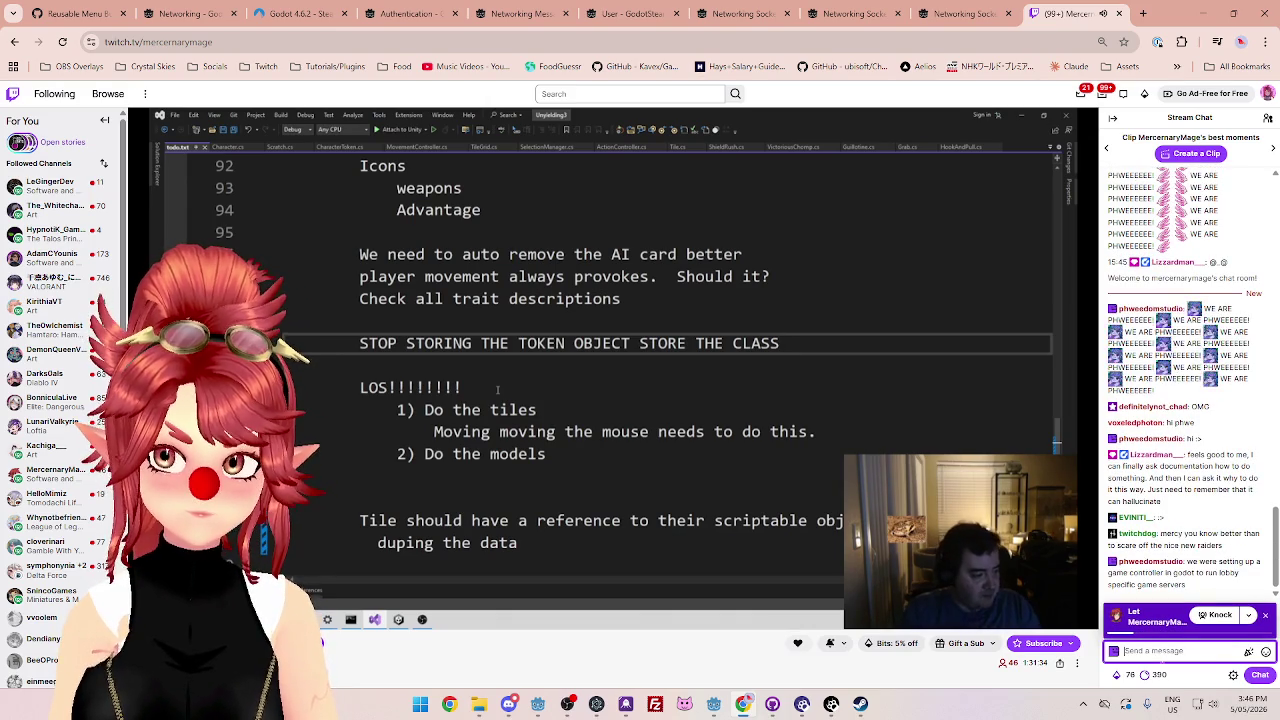
pyautogui.hotkey('alt', 'Tab')
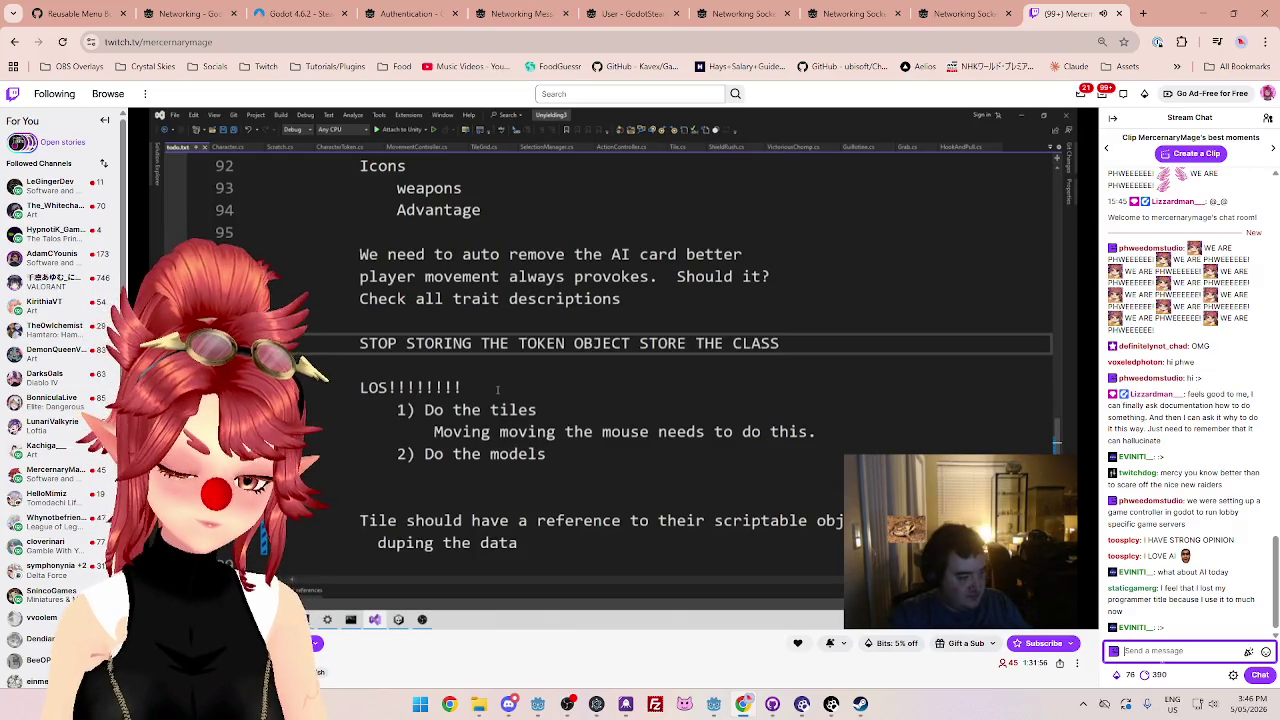
# - Send a chat message saying you're on the fence about AI: useful, but terrifying for young learners
pyautogui.write('am kinda on the fence of')
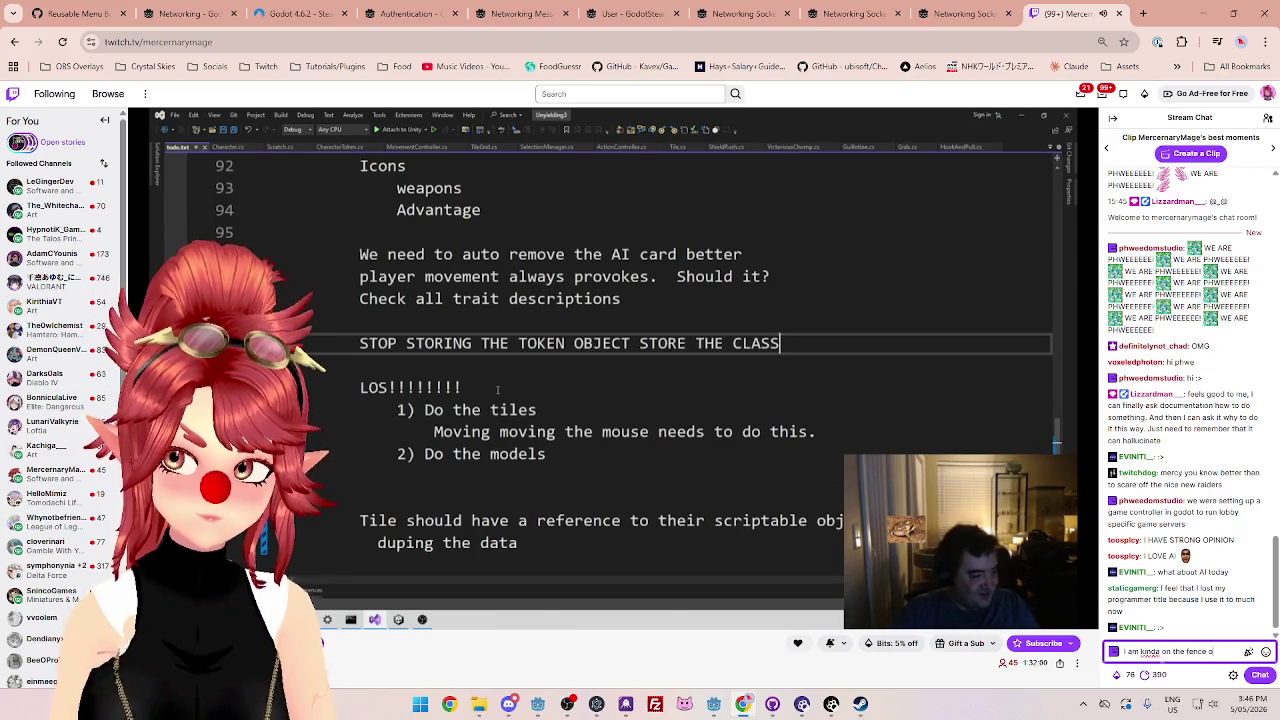
pyautogui.write(' AI')
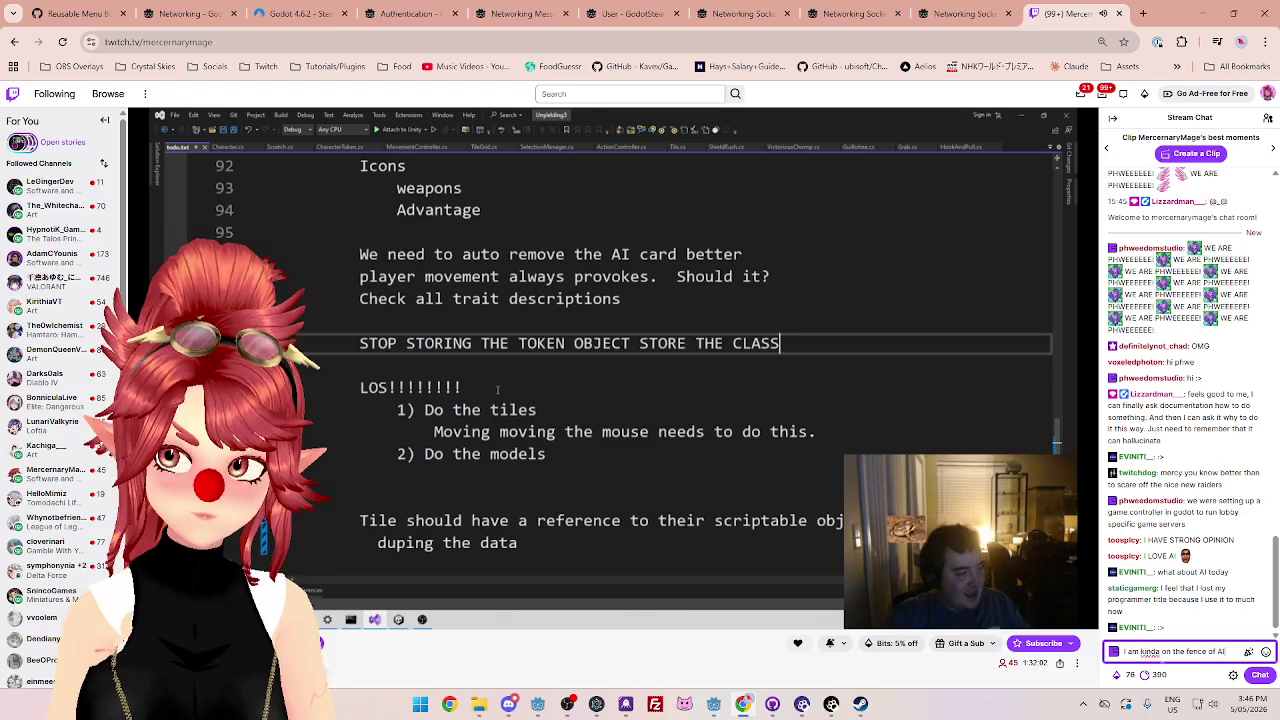
pyautogui.write('. ke found it really usefu')
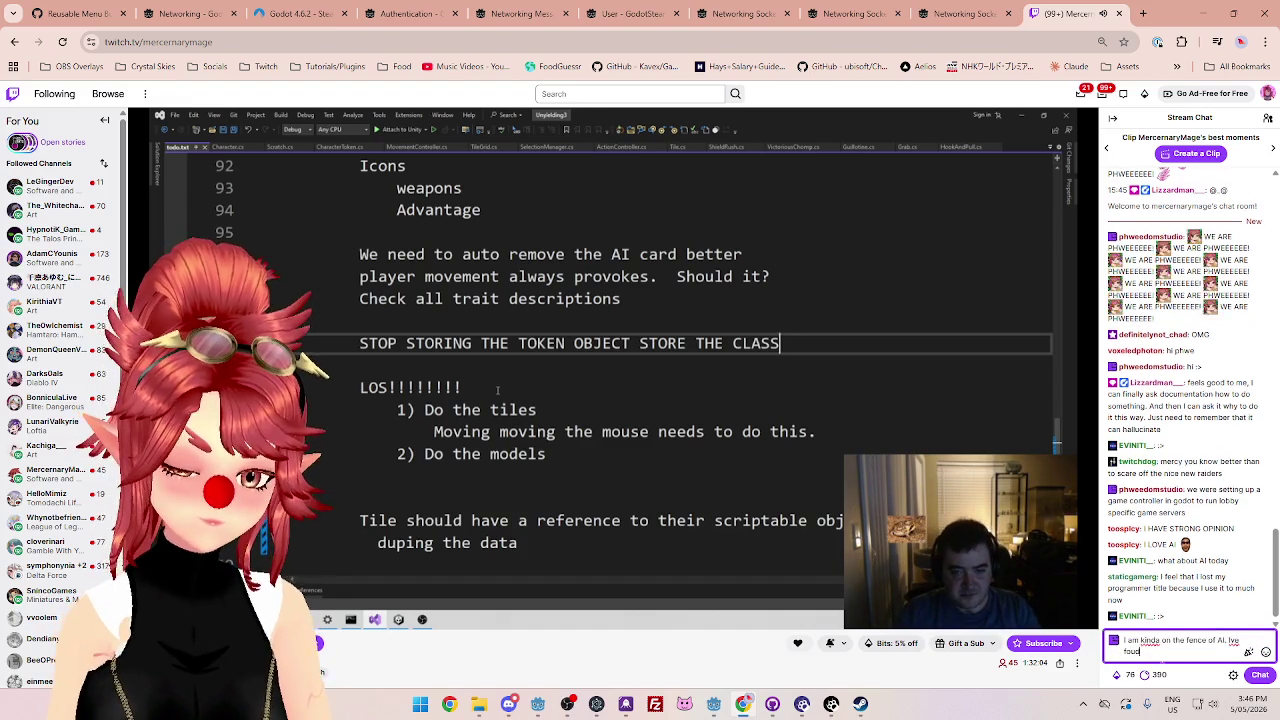
pyautogui.write('l for a l')
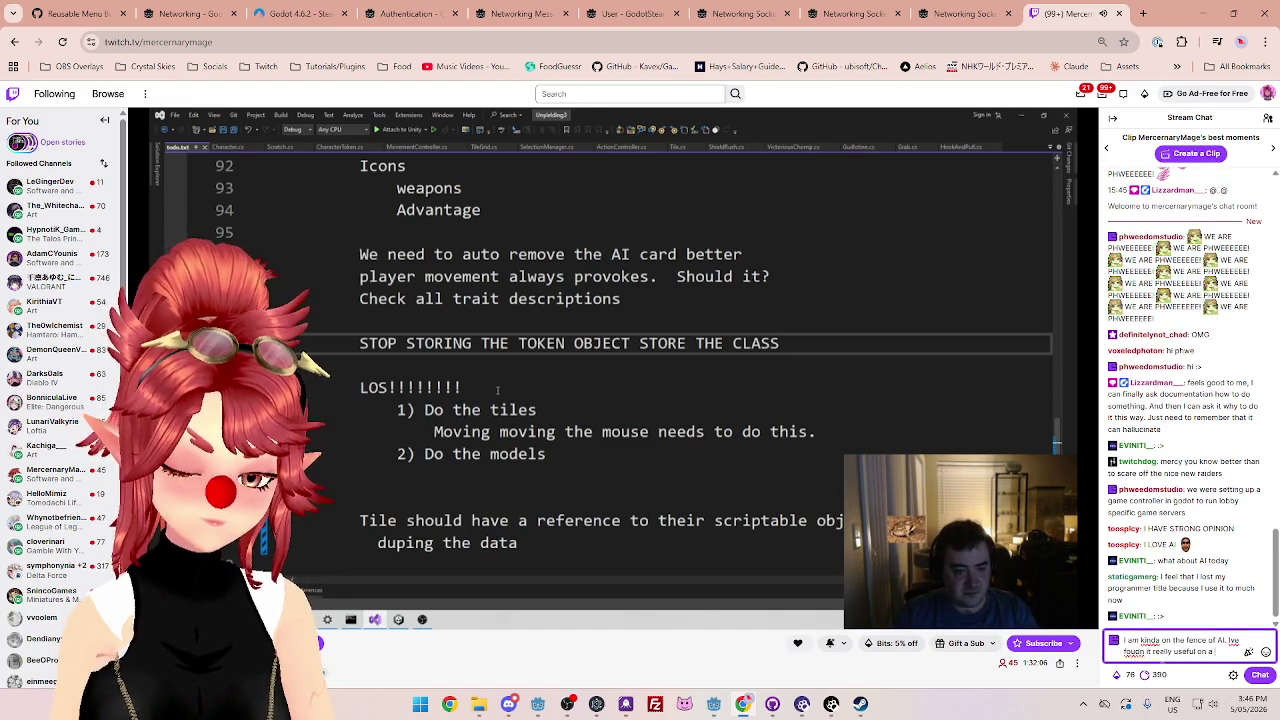
pyautogui.write('ot of things. but terrifying')
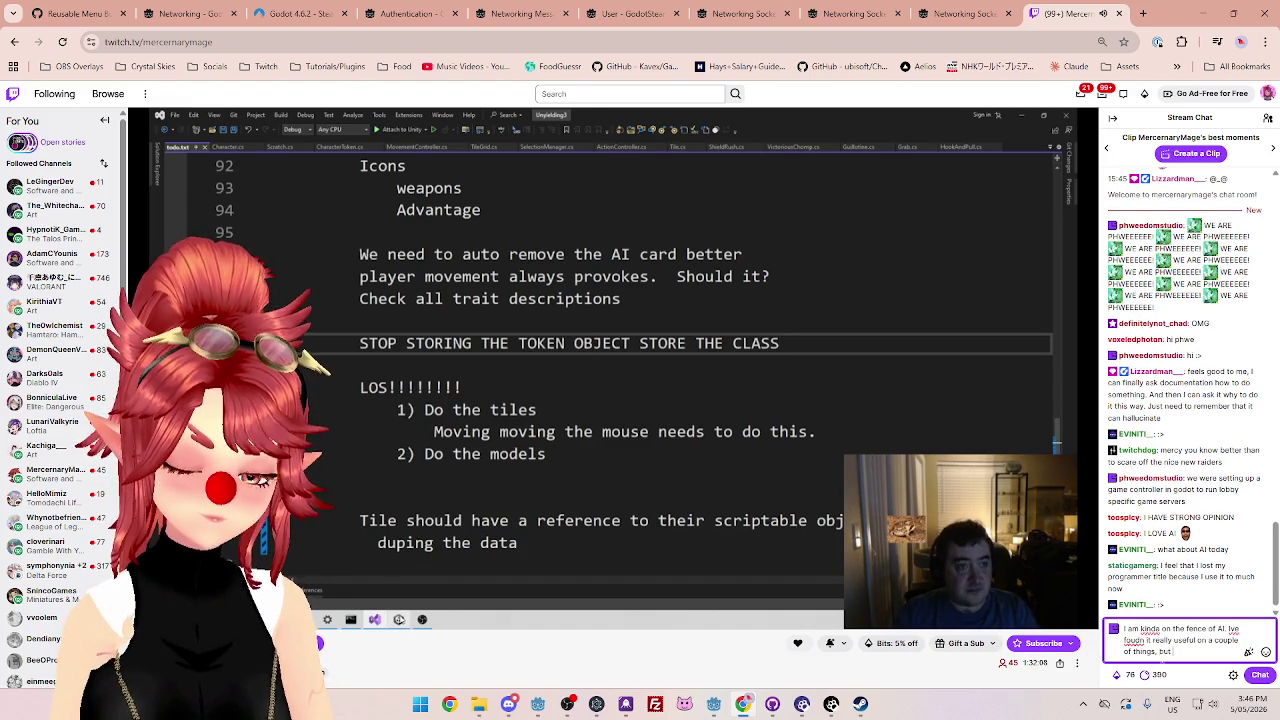
pyautogui.press('BackSpace')
pyautogui.press('BackSpace')
pyautogui.press('BackSpace')
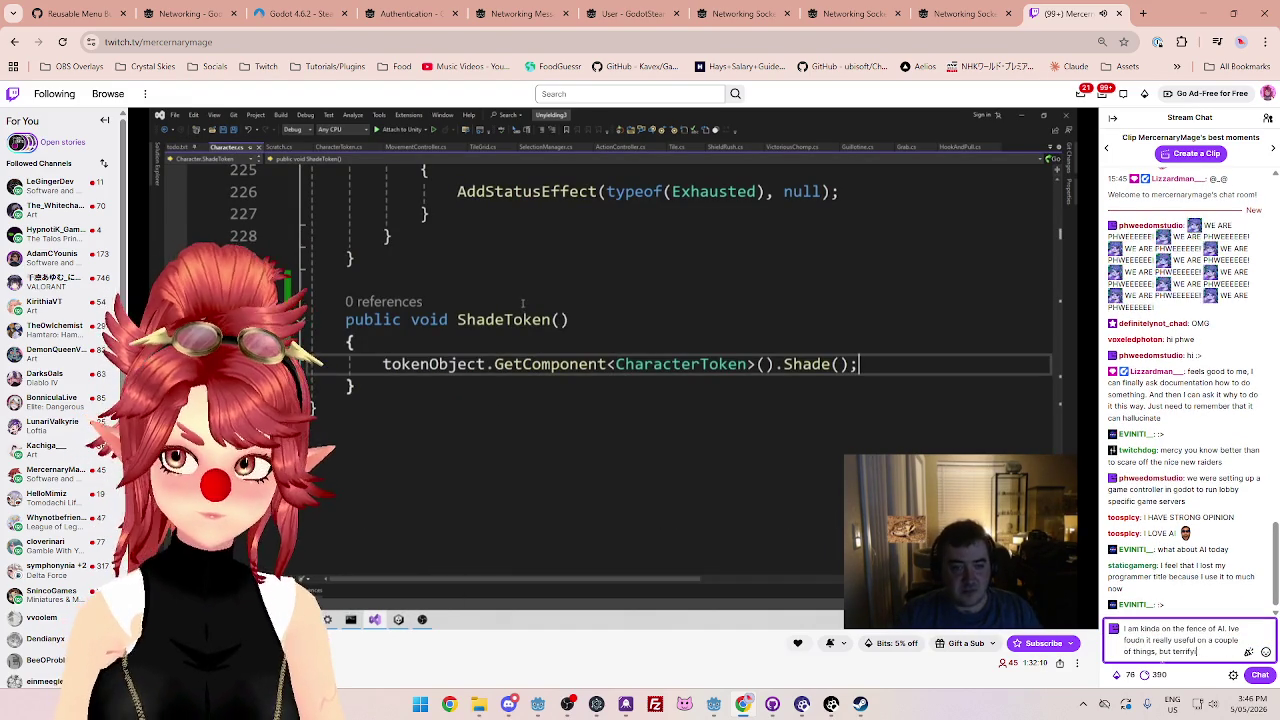
pyautogui.write('hink ')
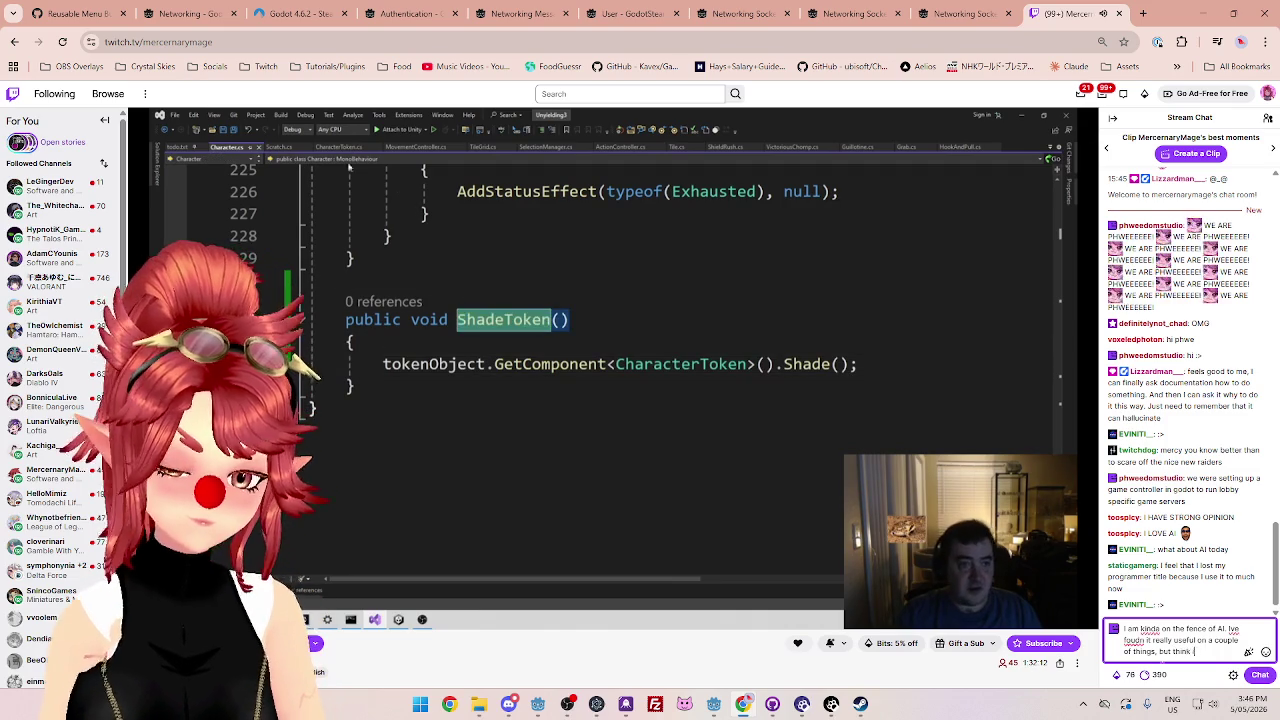
pyautogui.write('it would be terrifying')
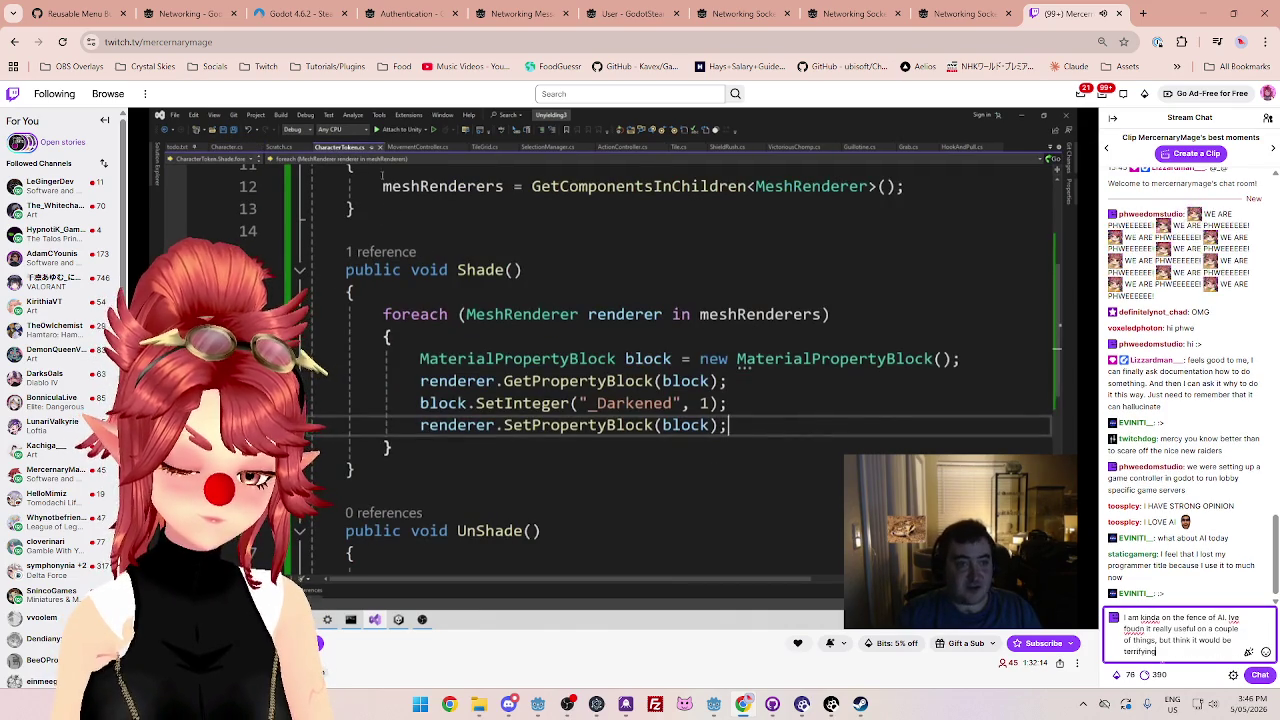
pyautogui.write(' if I was gounge')
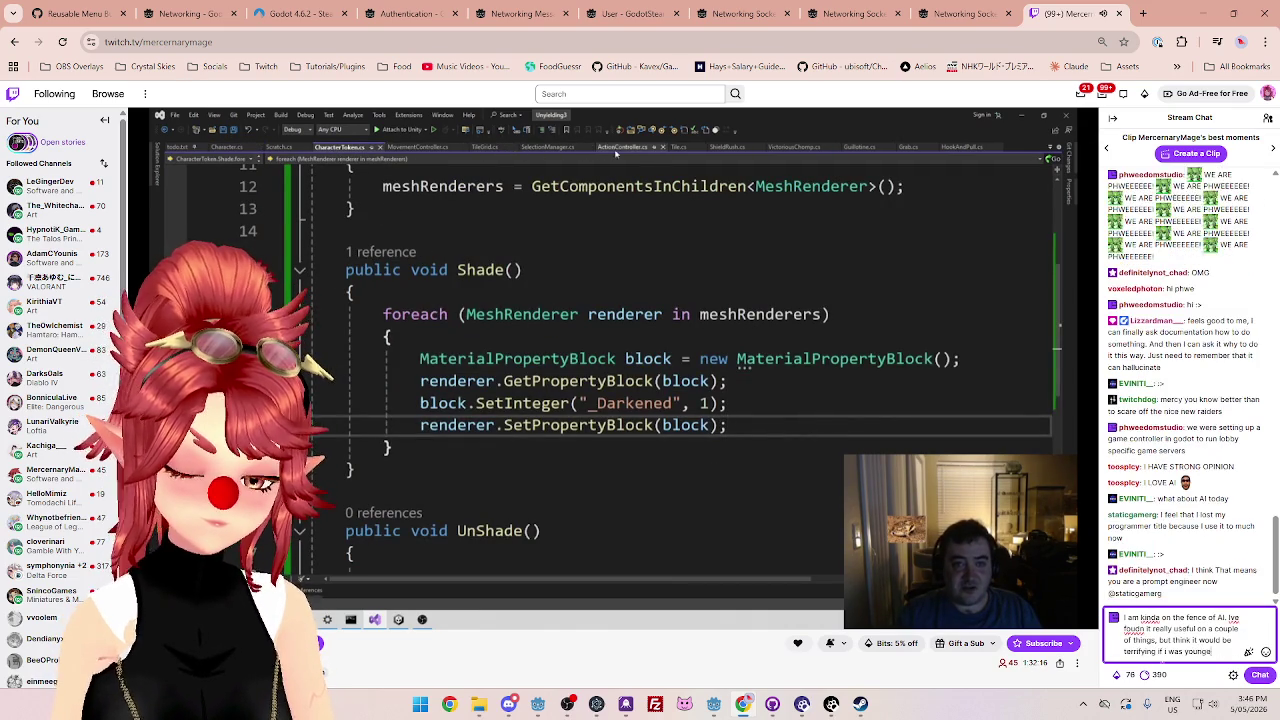
pyautogui.write('r and learning to code')
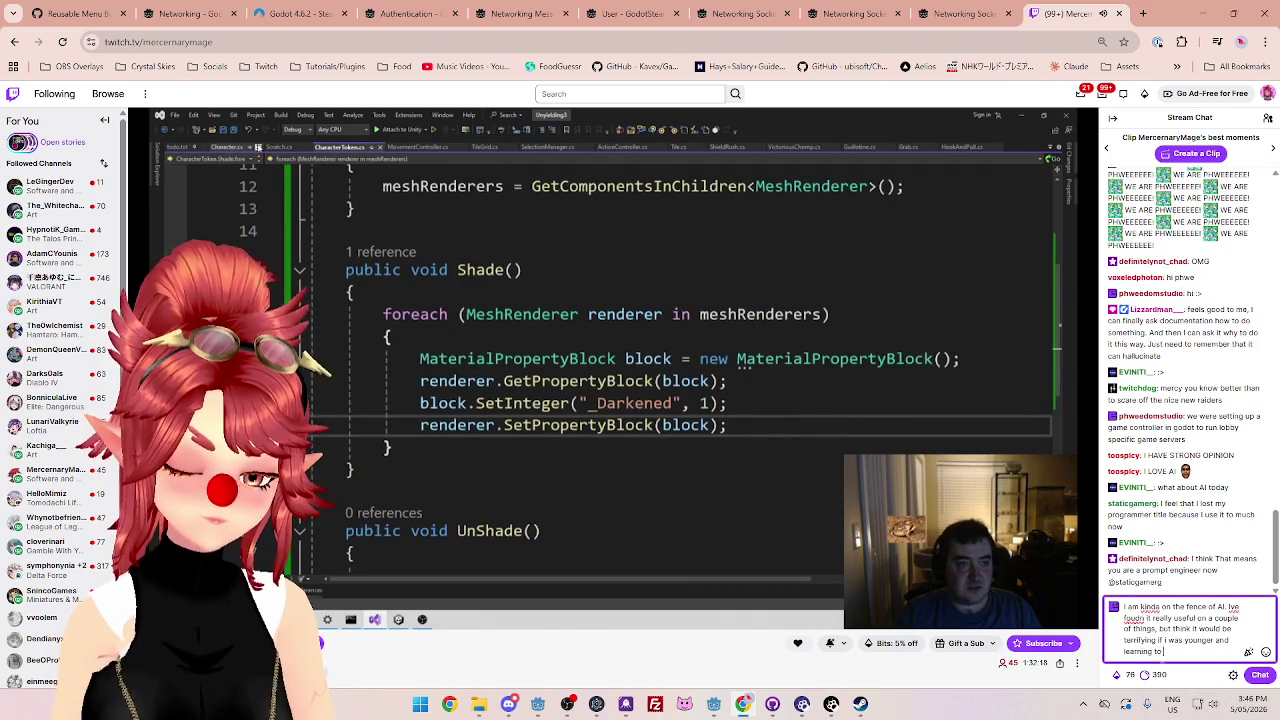
pyautogui.press('Return')
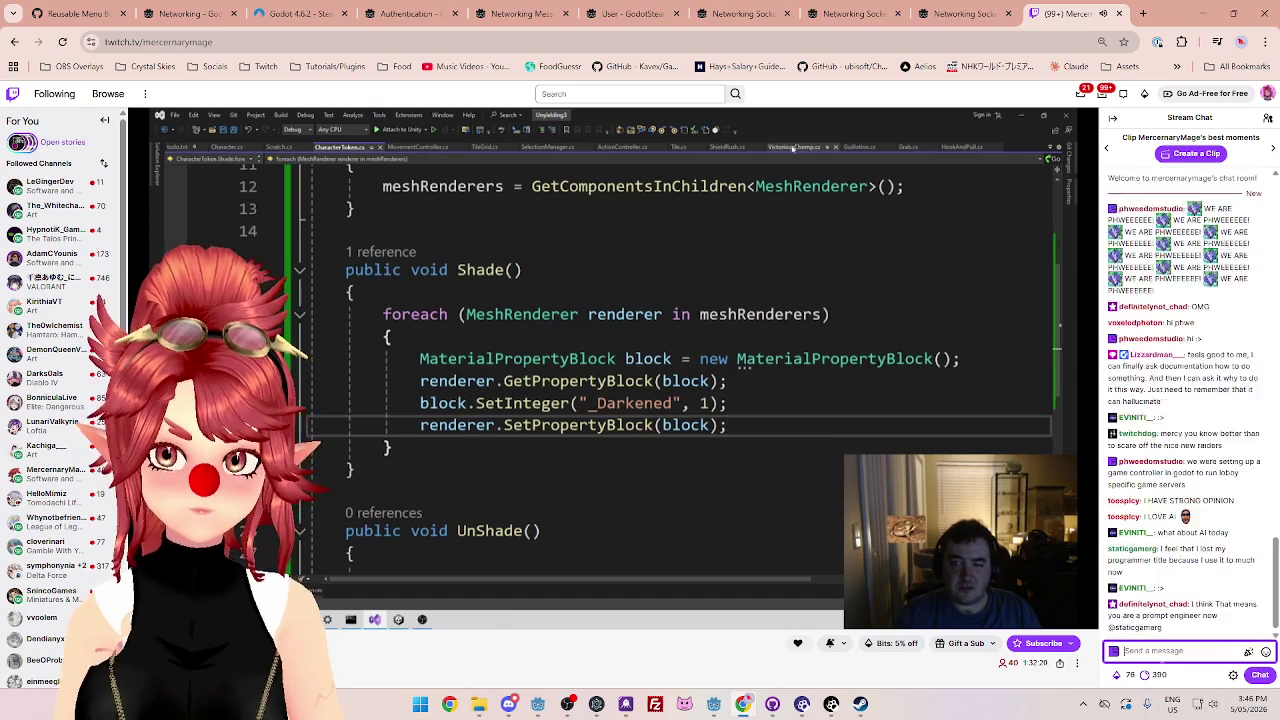
# - Send a follow-up saying younger you would have relied on AI and been lazy
pyautogui.write('I absolutely')
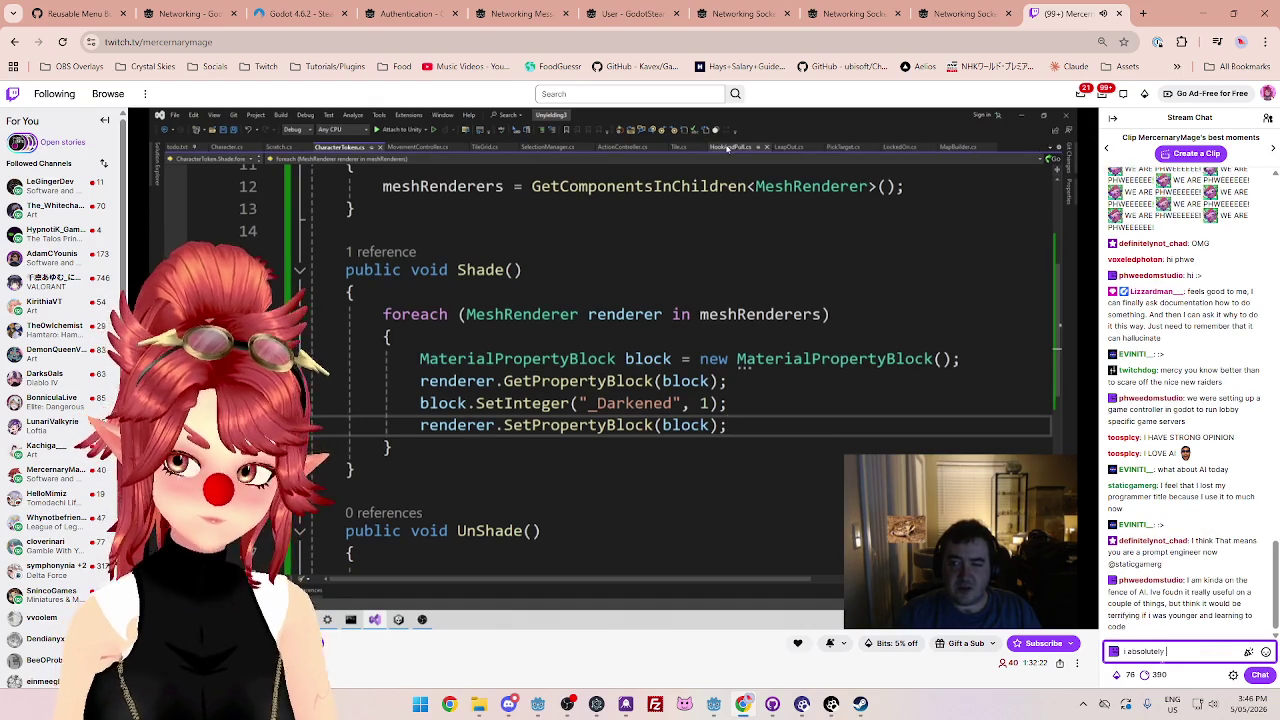
pyautogui.press('BackSpace')
pyautogui.press('BackSpace')
pyautogui.press('BackSpace')
pyautogui.write('young m')
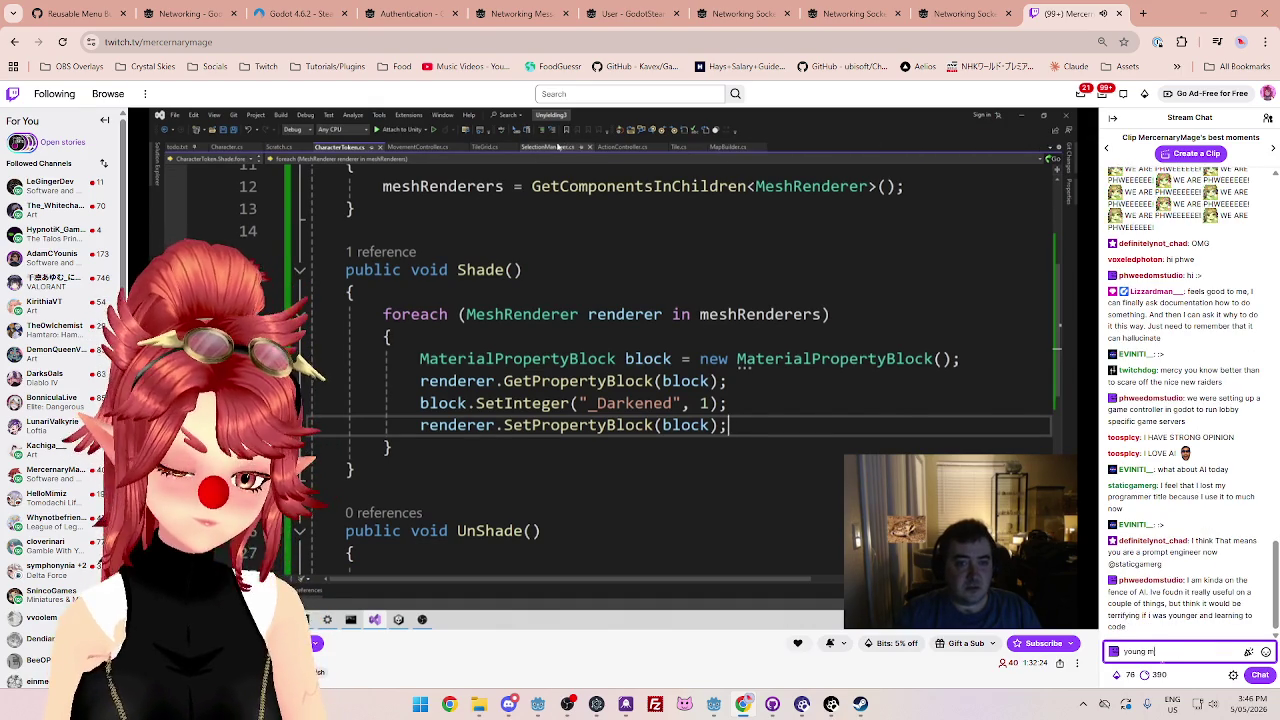
pyautogui.write('e would have absolutely f')
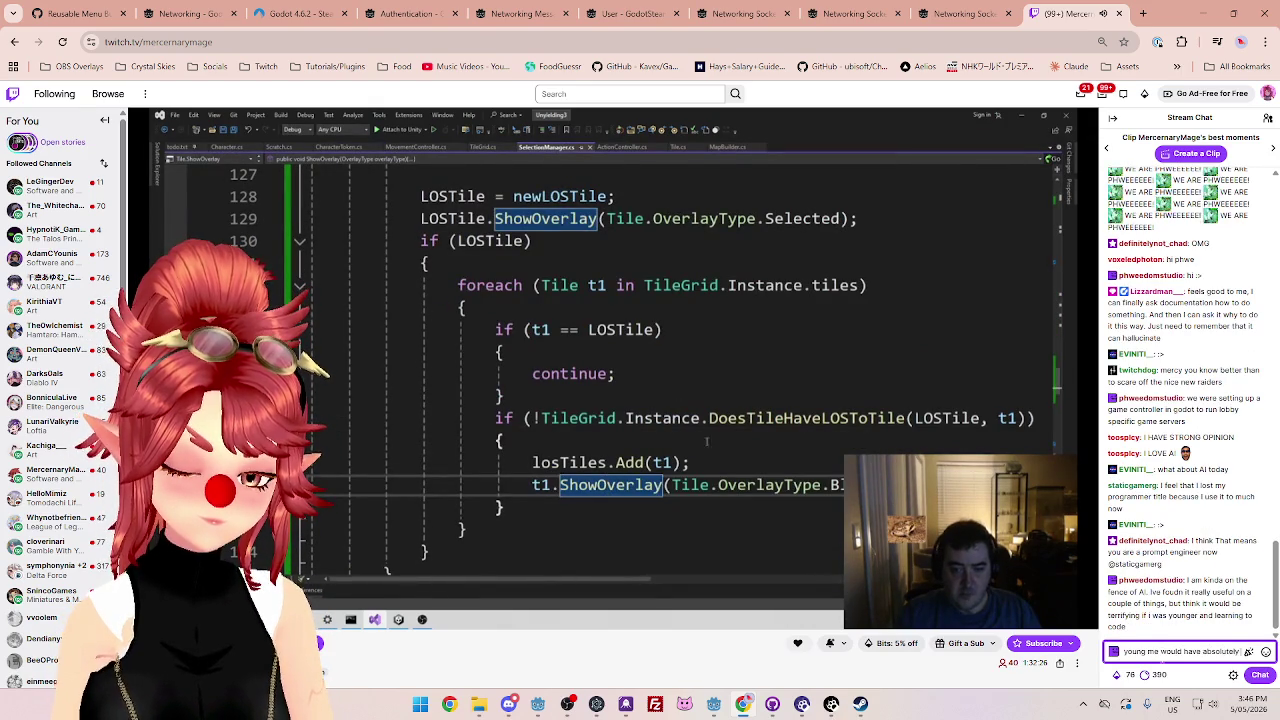
pyautogui.write('allen foe trap of relying on it and b')
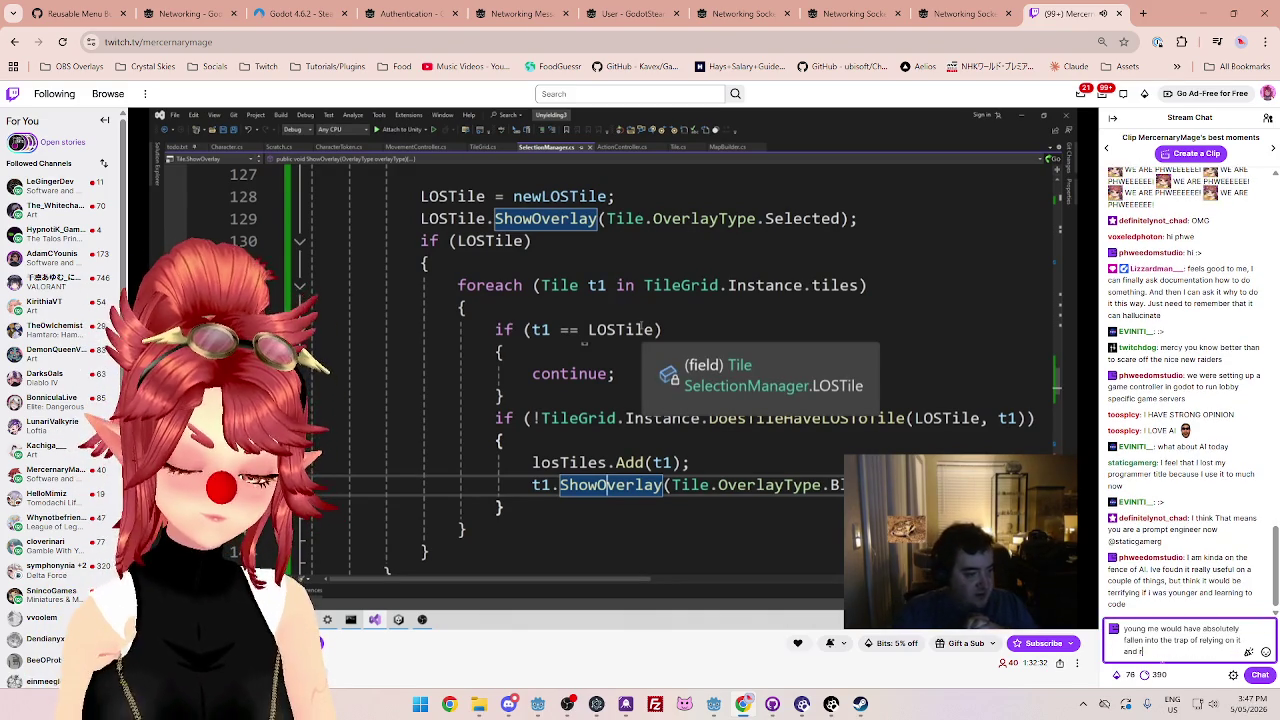
pyautogui.write('e lazy')
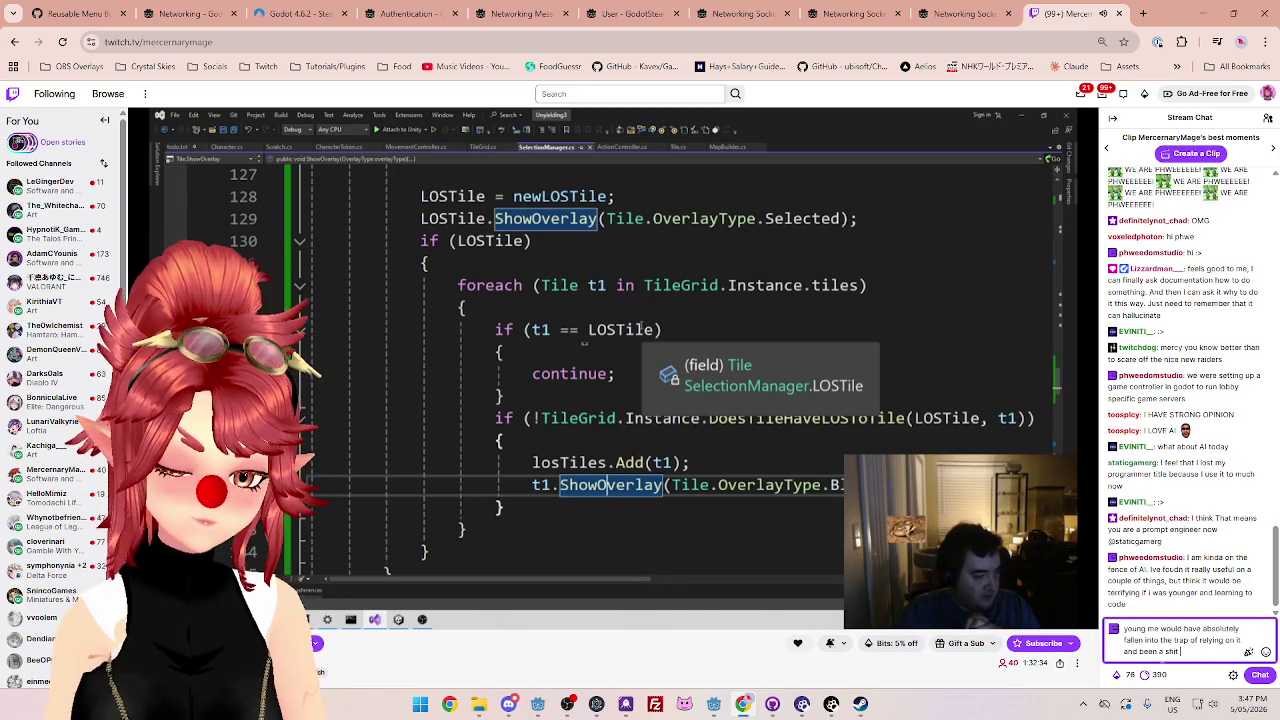
pyautogui.press('Return')
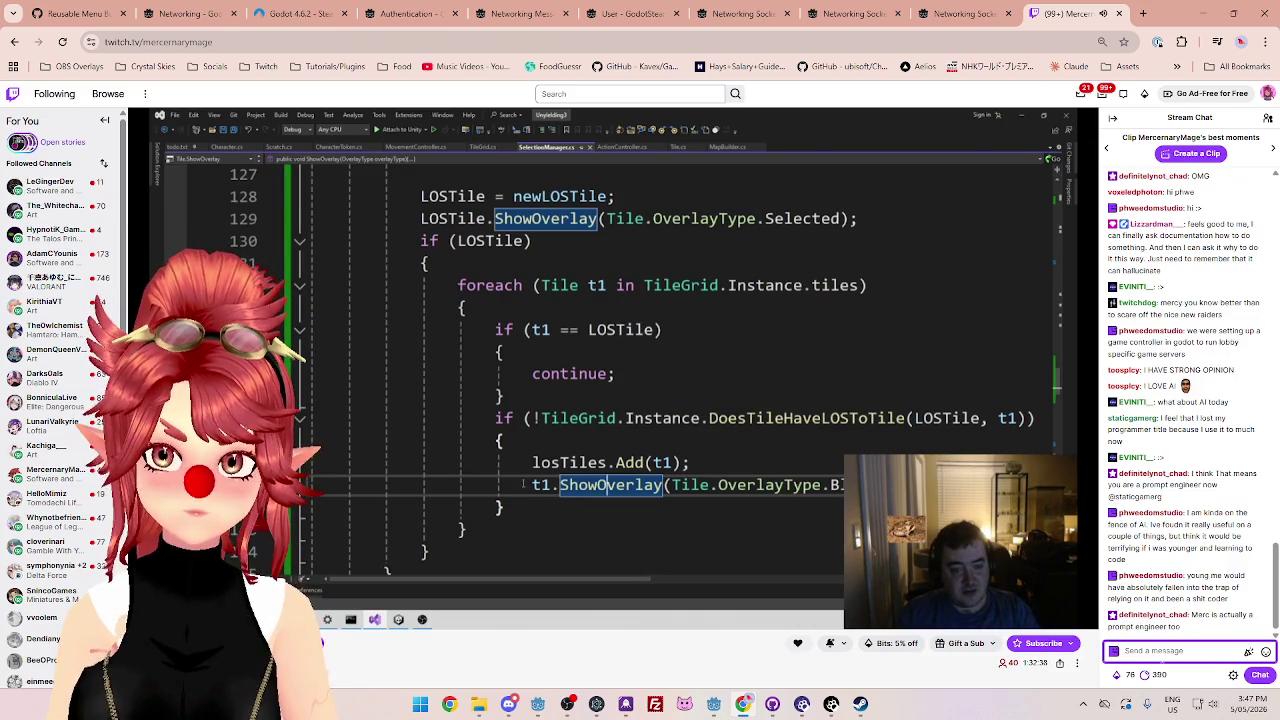
pyautogui.click(505, 507)
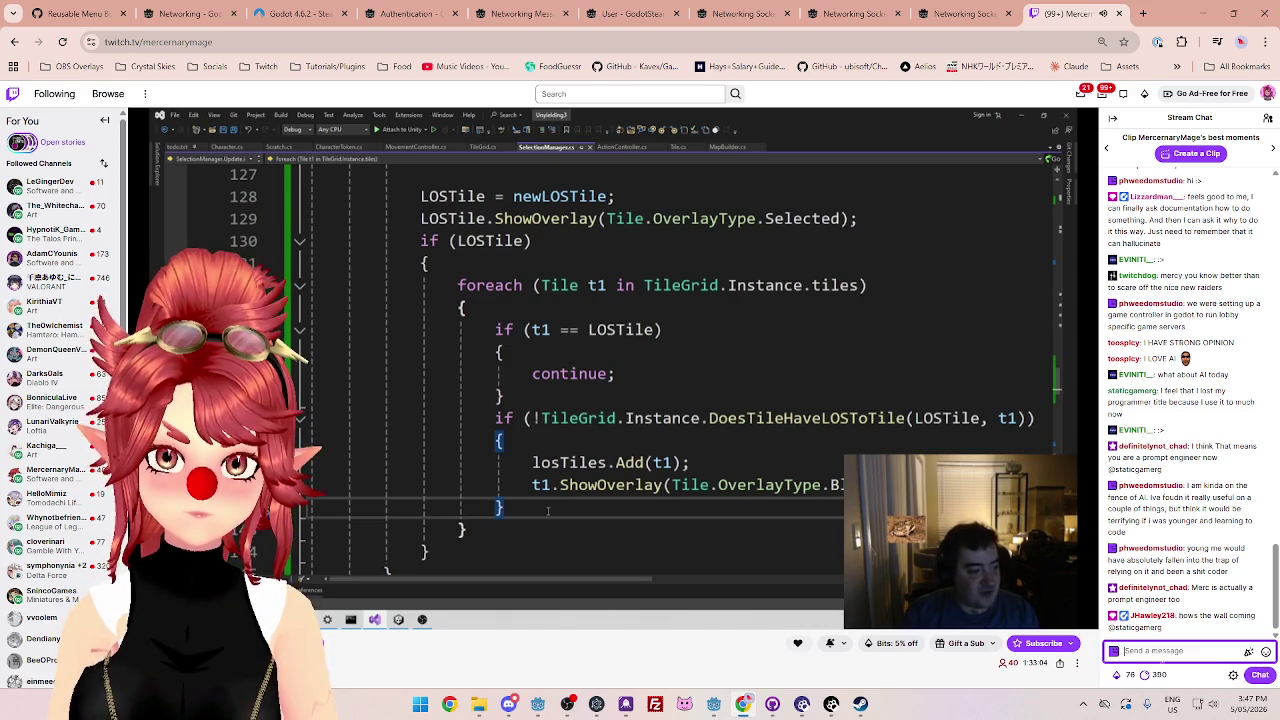
# - Post two chat messages: AI helps senior devs find bugs, but forbidding juniors isn't fair
pyautogui.write('but')
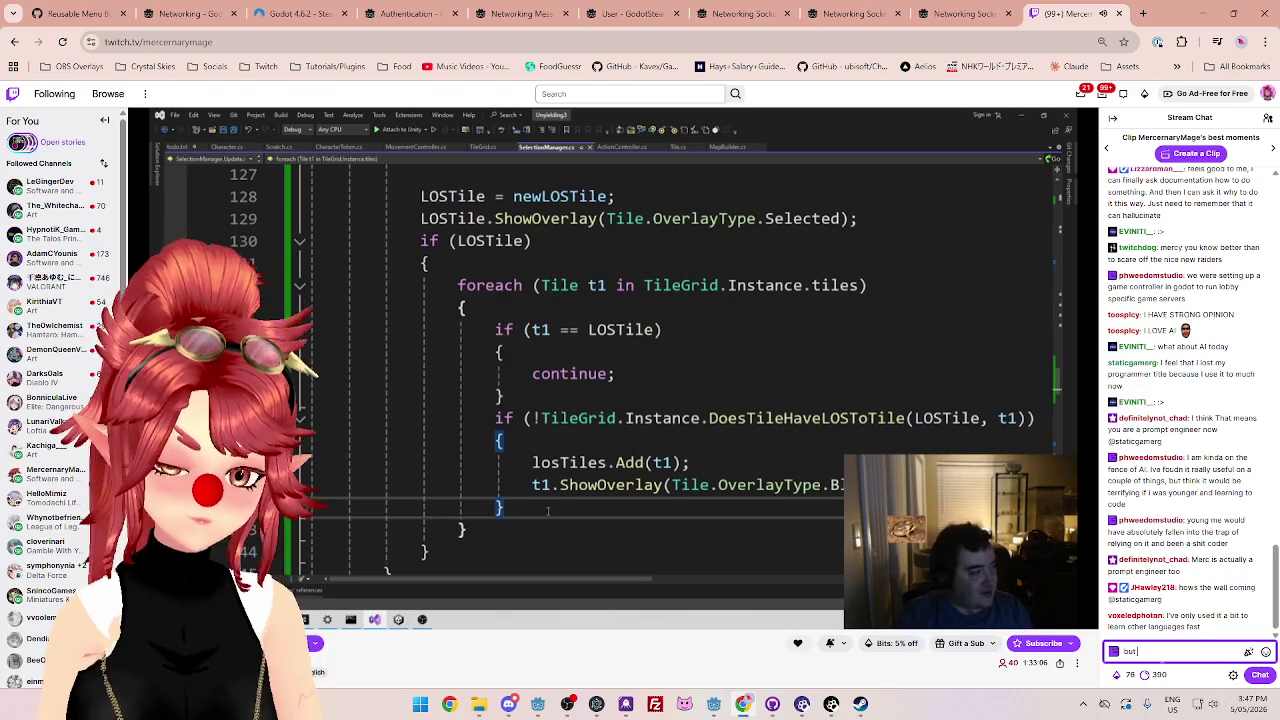
pyautogui.write(' as a senior d')
pyautogui.write('ev its super use')
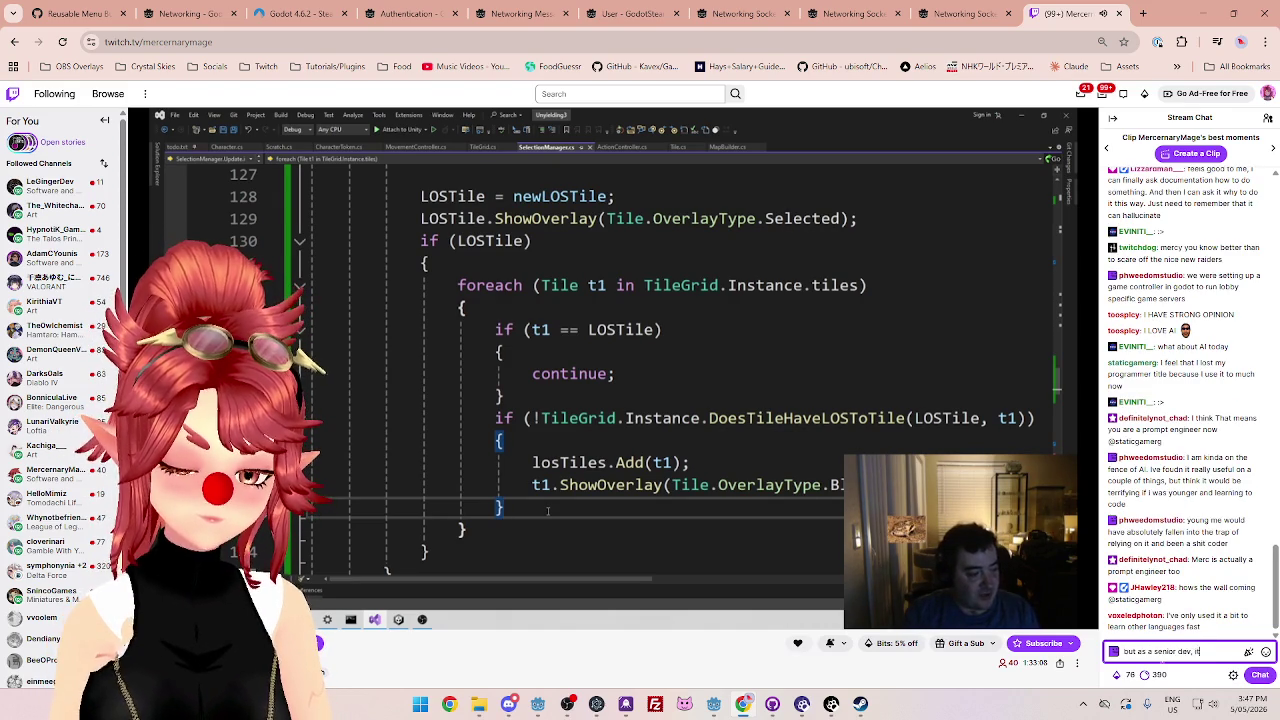
pyautogui.write('ful')
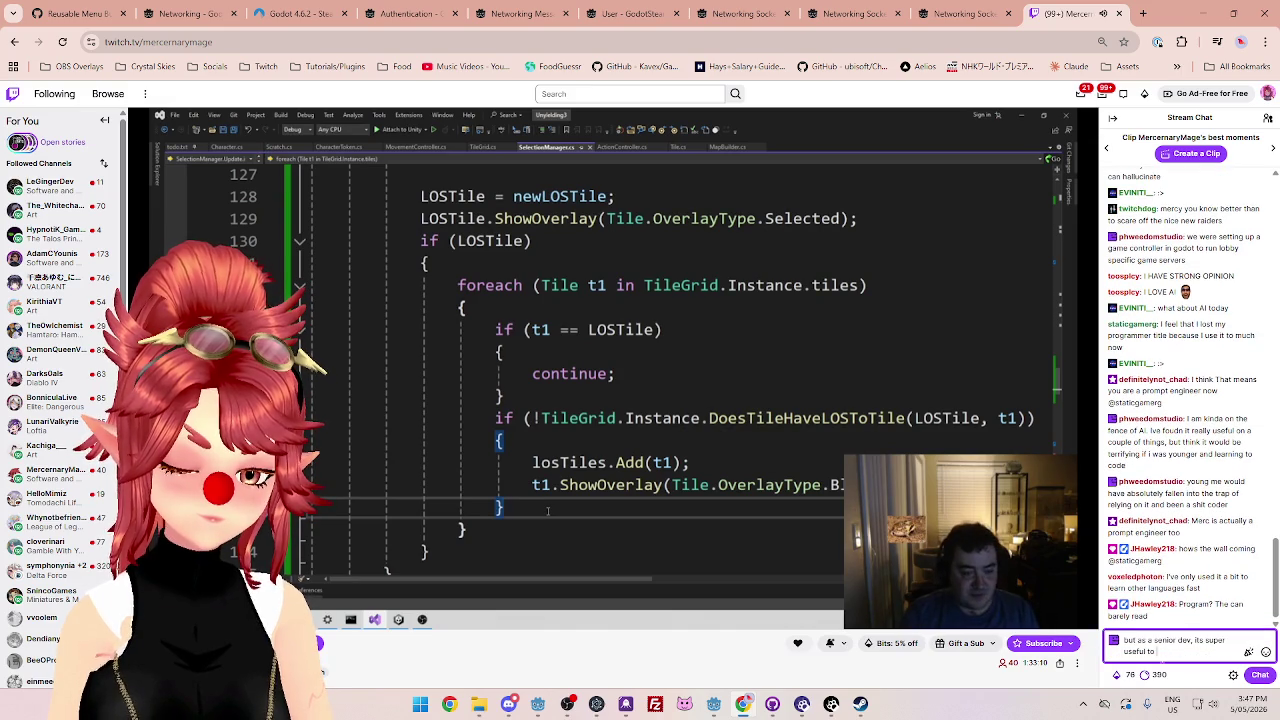
pyautogui.write(' to help find bugs when you get stuck')
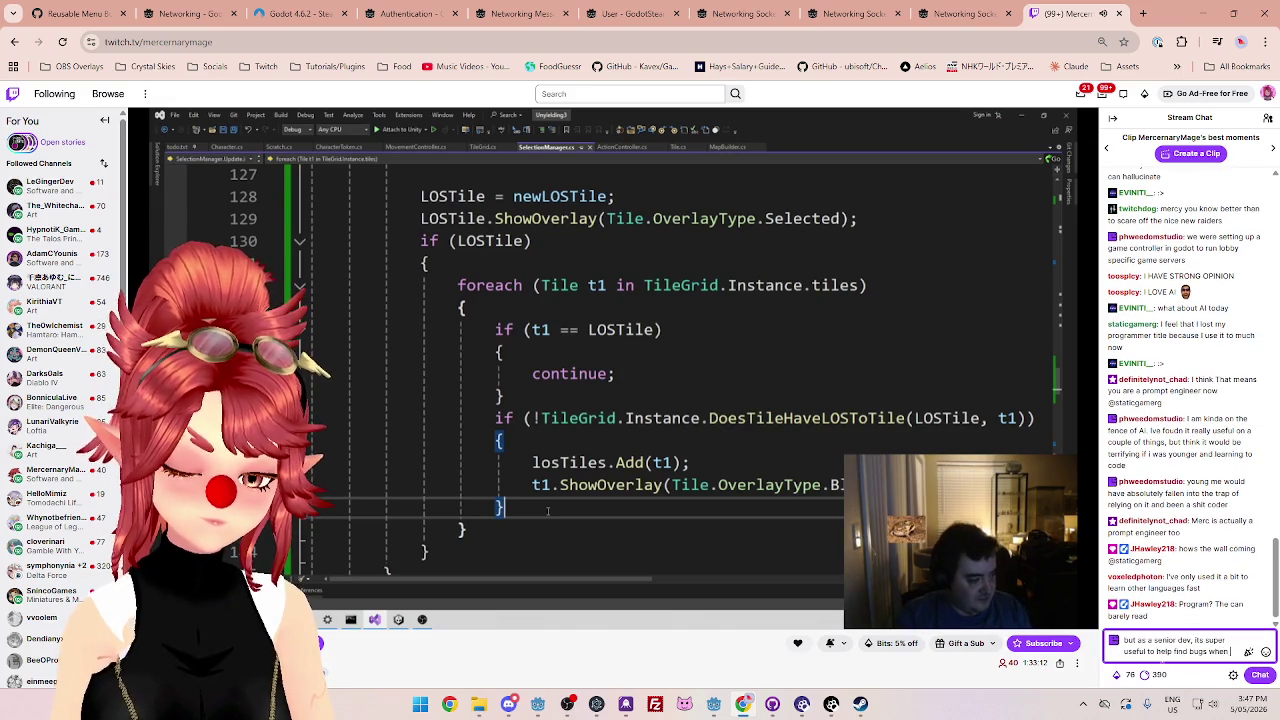
pyautogui.press('Return')
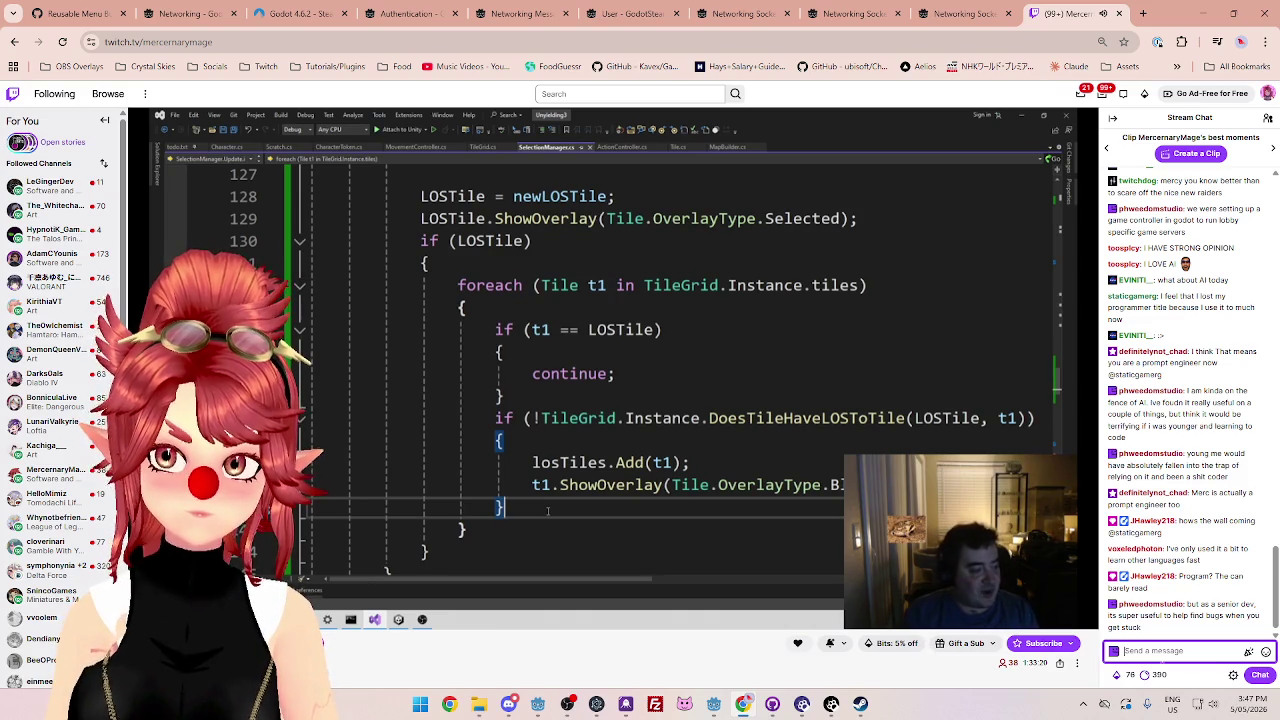
pyautogui.write("but t's")
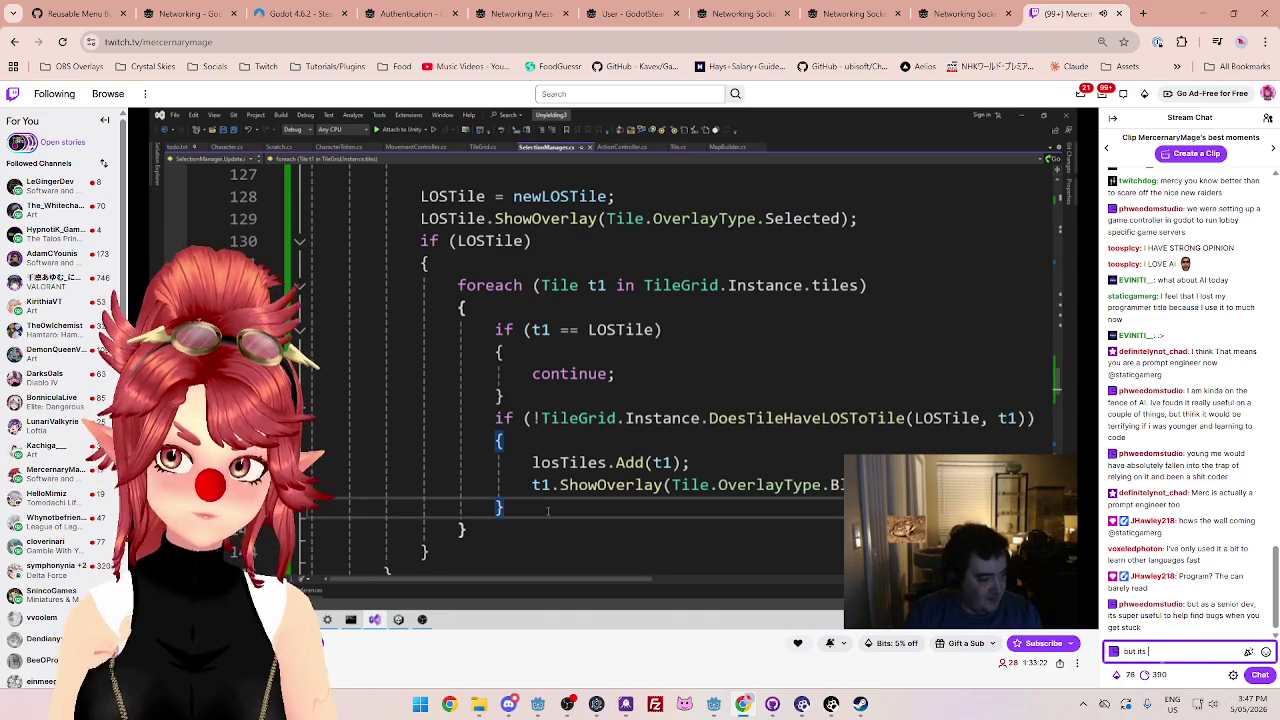
pyautogui.write('lso no')
pyautogui.write('t fair to')
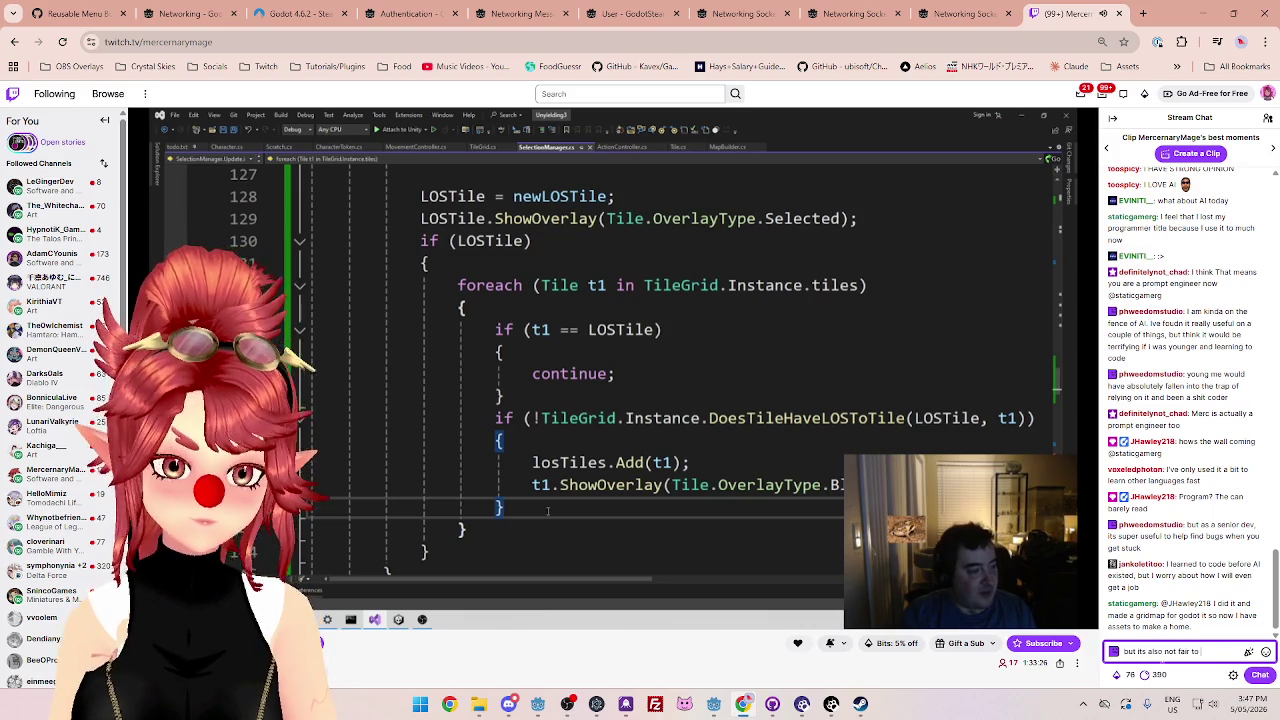
pyautogui.write(' ask ai')
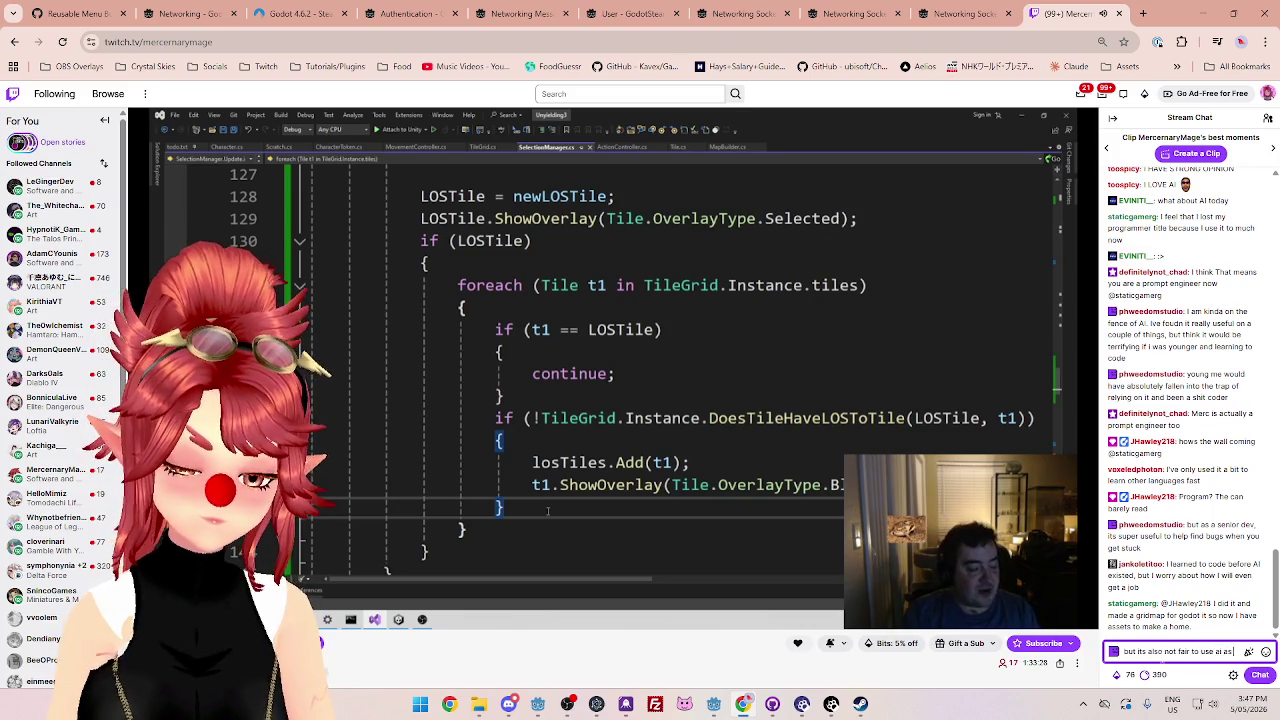
pyautogui.press('BackSpace')
pyautogui.press('BackSpace')
pyautogui.press('BackSpace')
pyautogui.write(' a senior then tells')
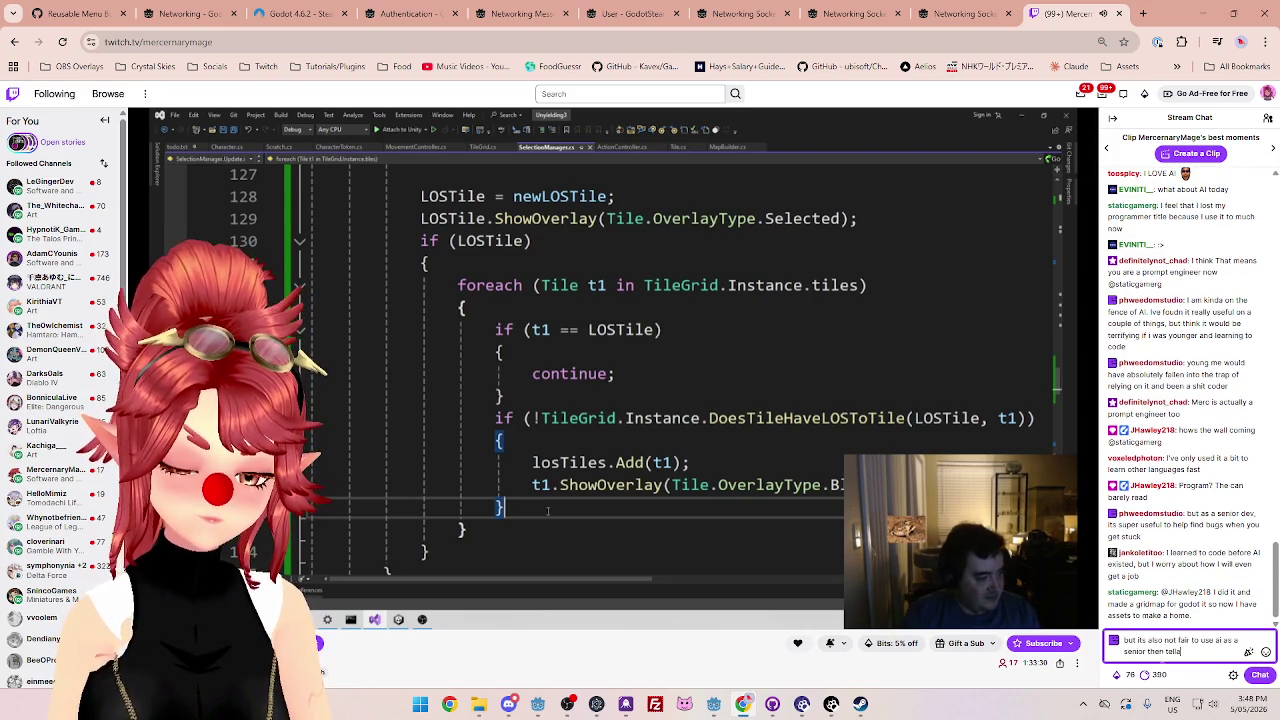
pyautogui.write(' jun not to')
pyautogui.press('Return')
# - Type and then delete an unfinished 'so i dont really know the answer' draft
pyautogui.write('so i dont really know the answer to t')
pyautogui.press('BackSpace')
pyautogui.press('BackSpace')
pyautogui.press('BackSpace')
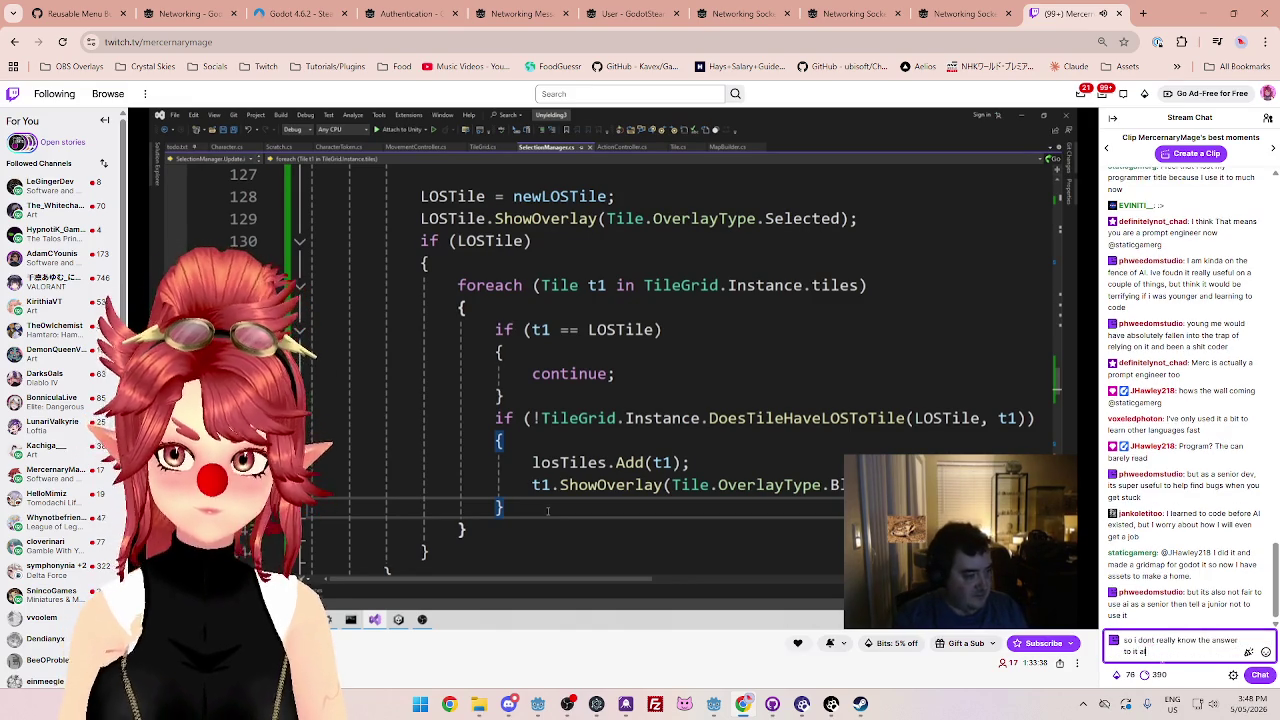
pyautogui.press('BackSpace')
pyautogui.press('BackSpace')
pyautogui.press('BackSpace')
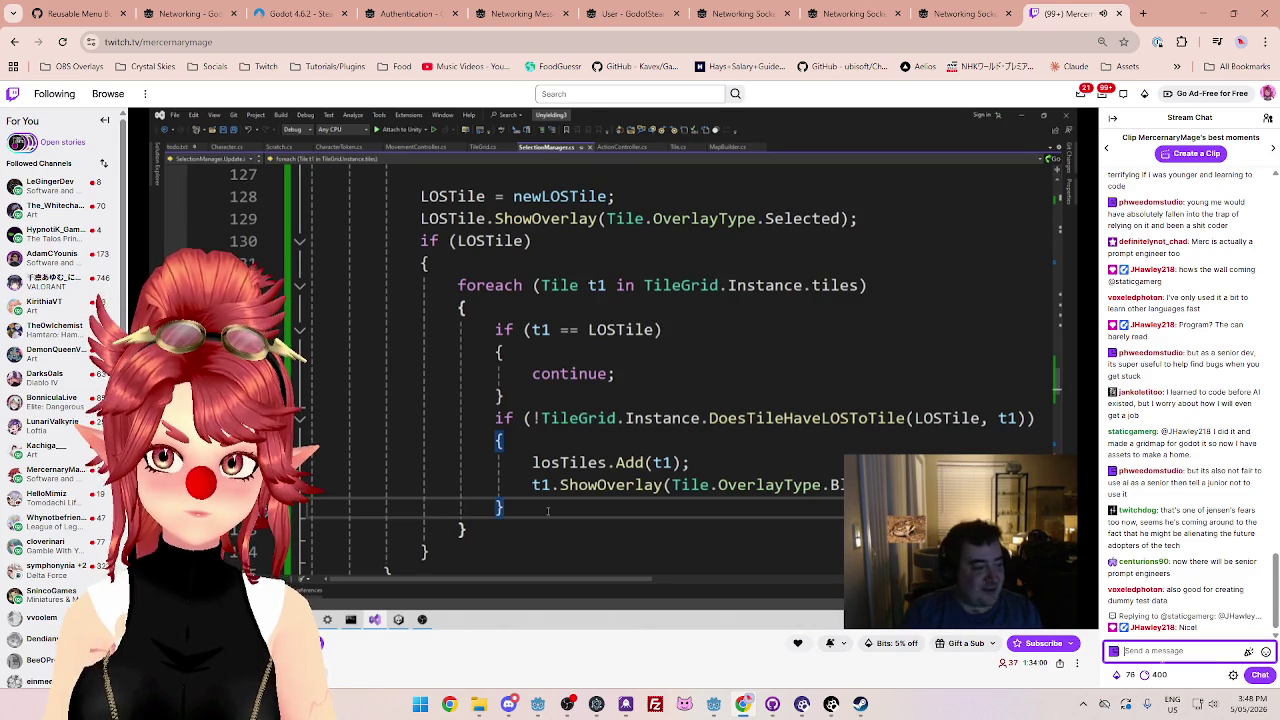
# - Post a chat message calling it a tricky situation, then start a new message beginning 'but'
pyautogui.write('so i du')
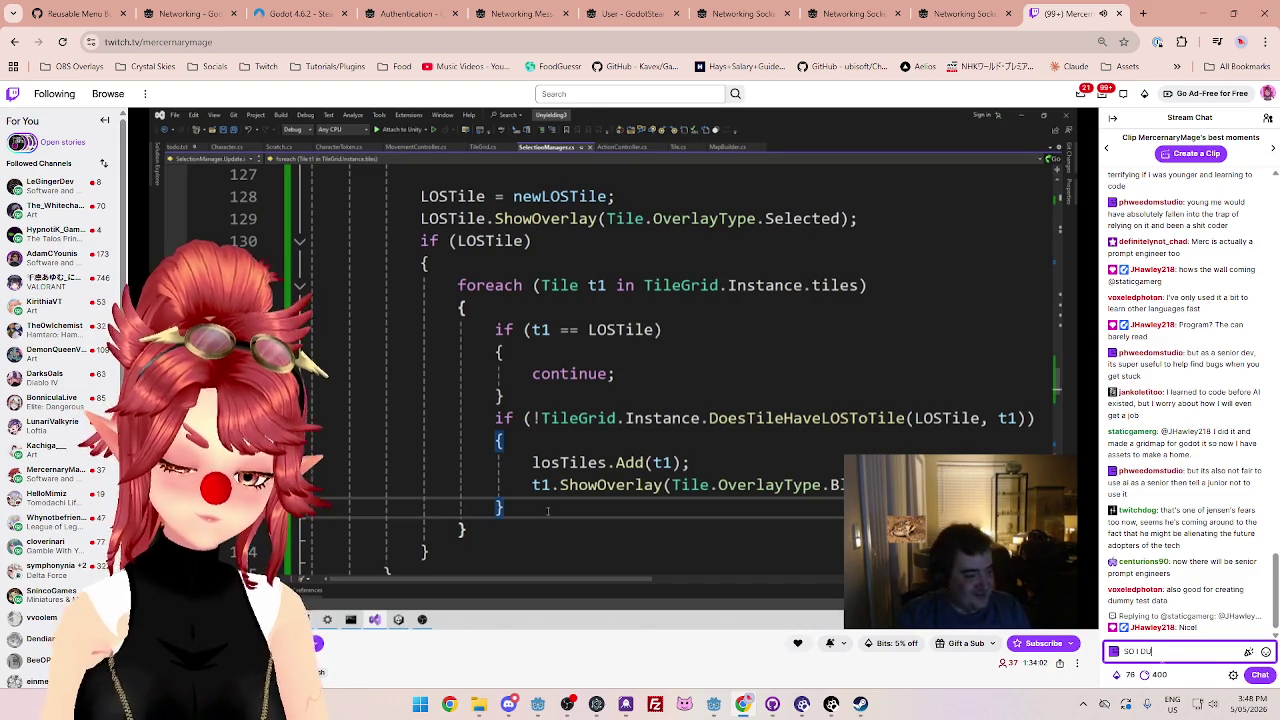
pyautogui.write('nno')
pyautogui.press('Return')
pyautogui.write('its a')
pyautogui.write(' bit weird')
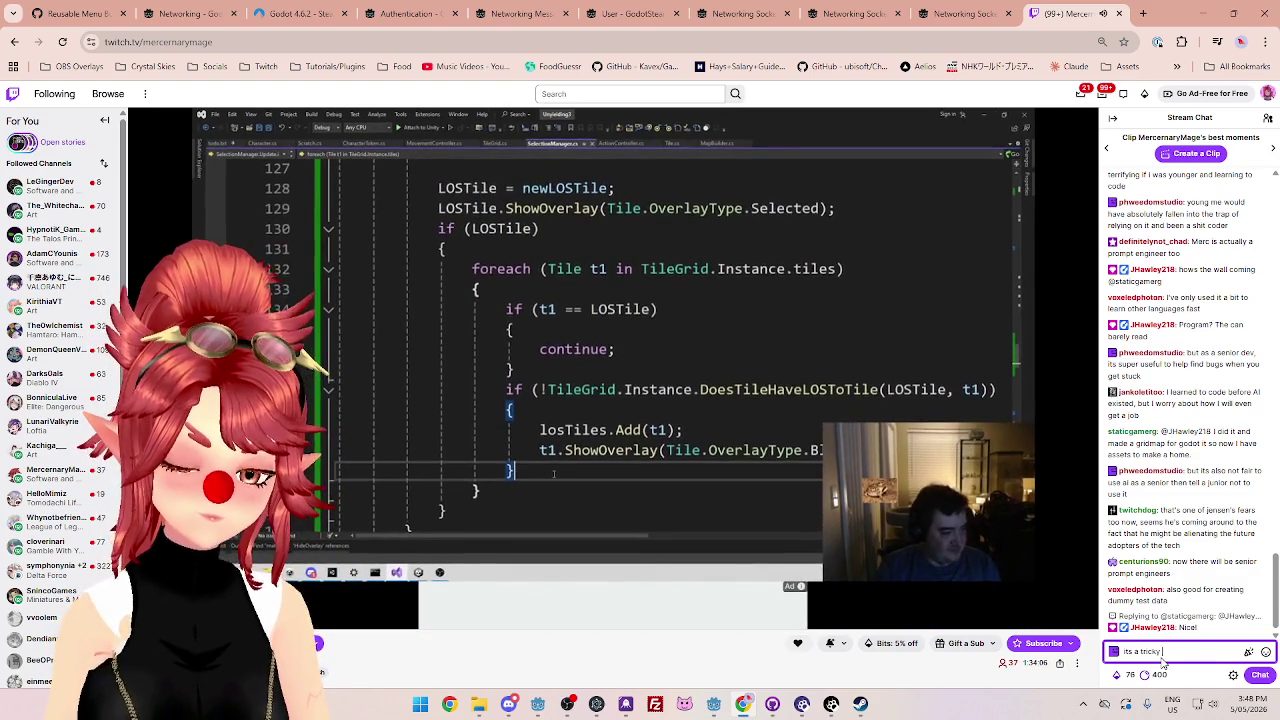
pyautogui.press('Return')
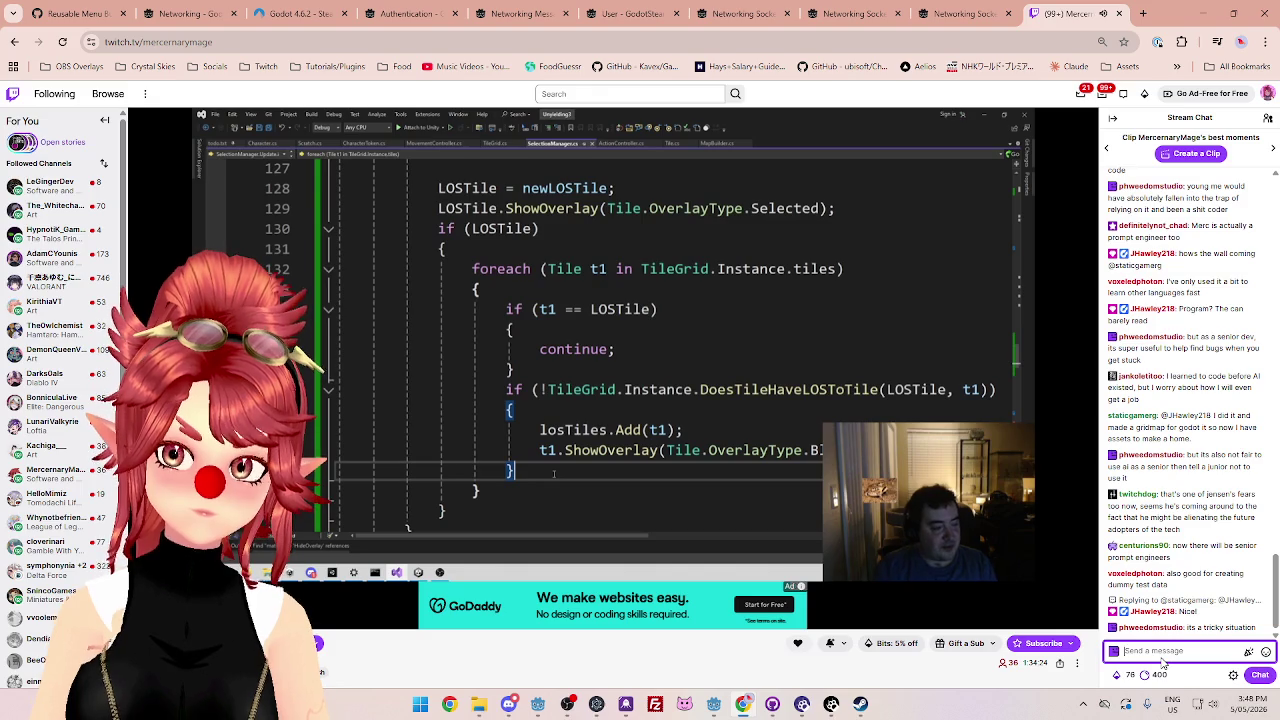
pyautogui.click(1162, 658)
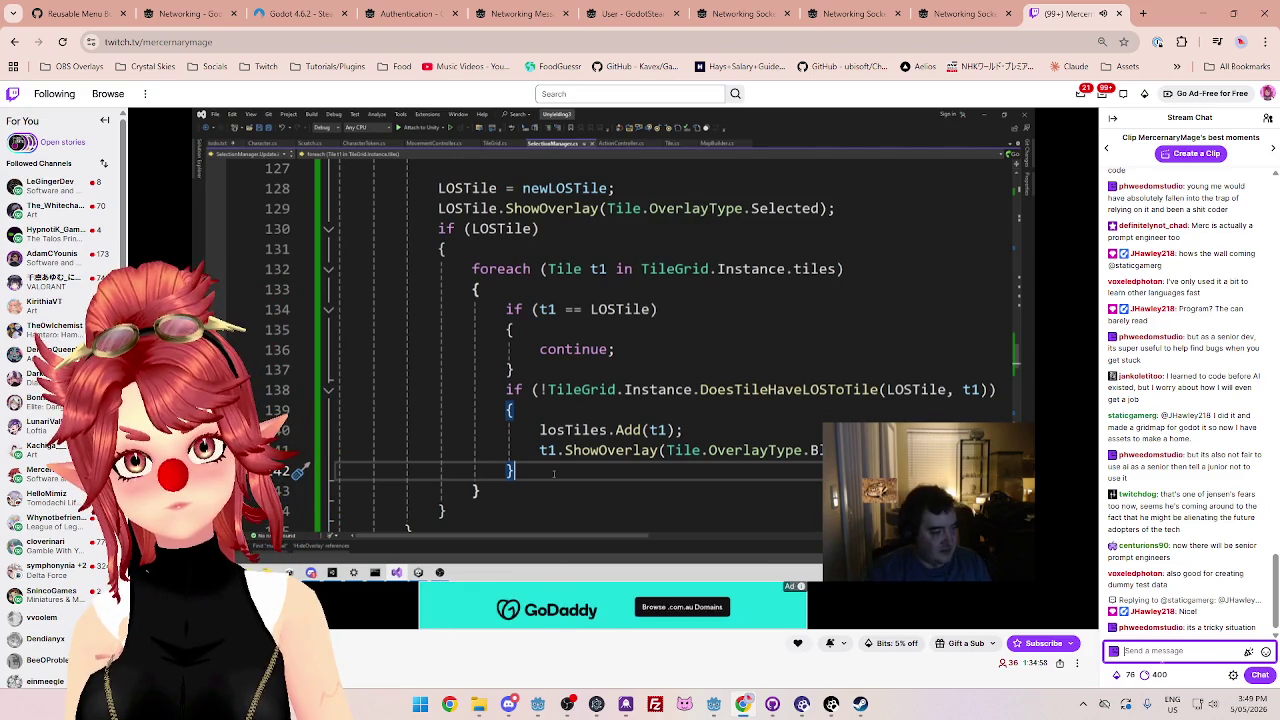
pyautogui.write('but')
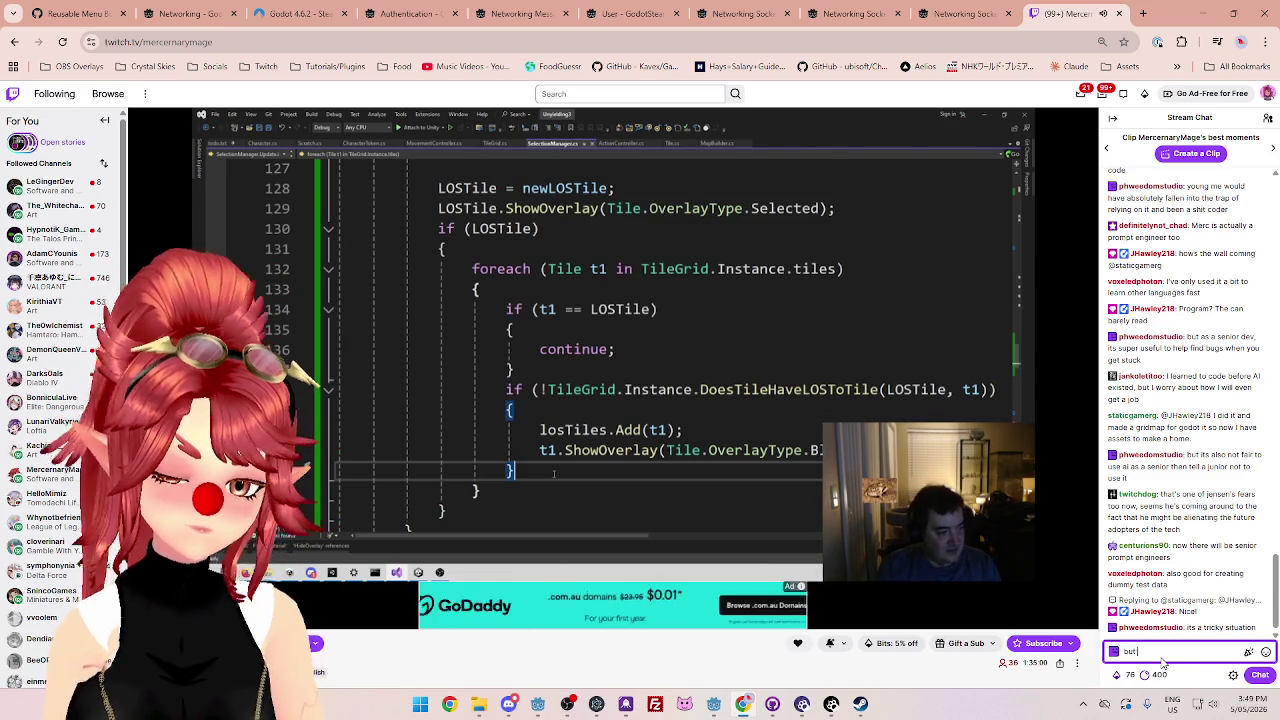
pyautogui.write(' i didnt axpec')
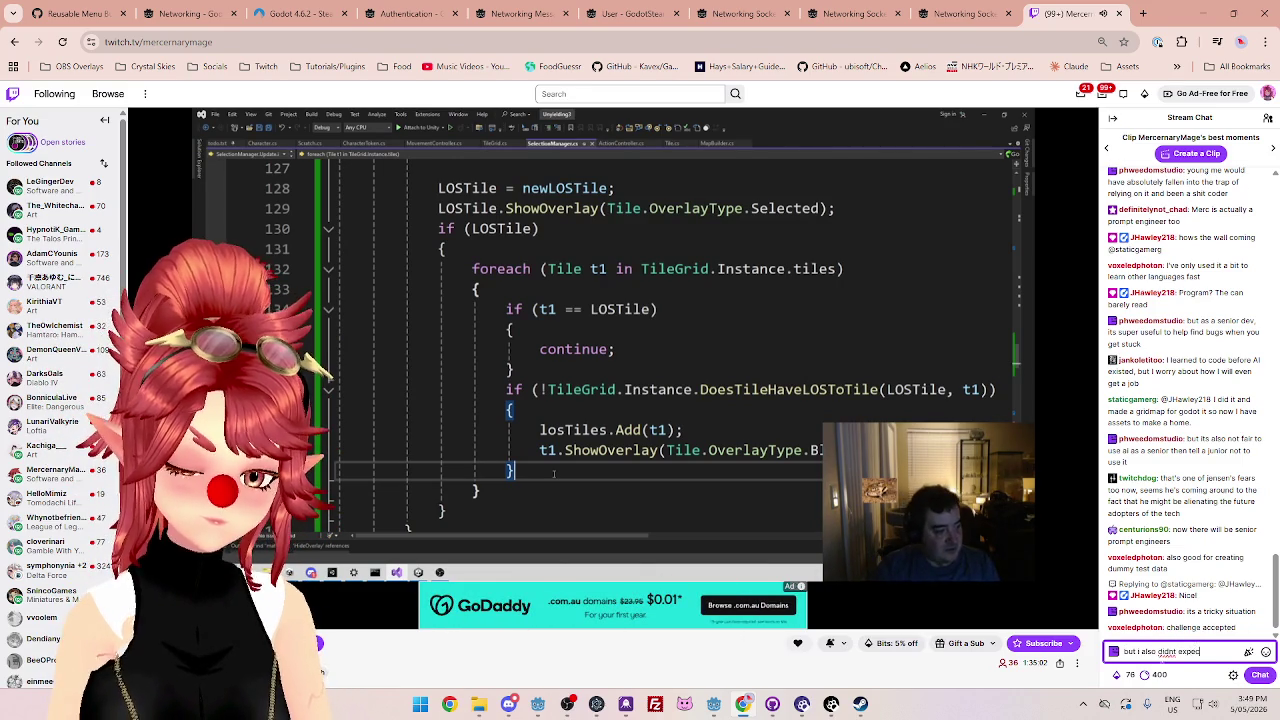
pyautogui.write('ideo g')
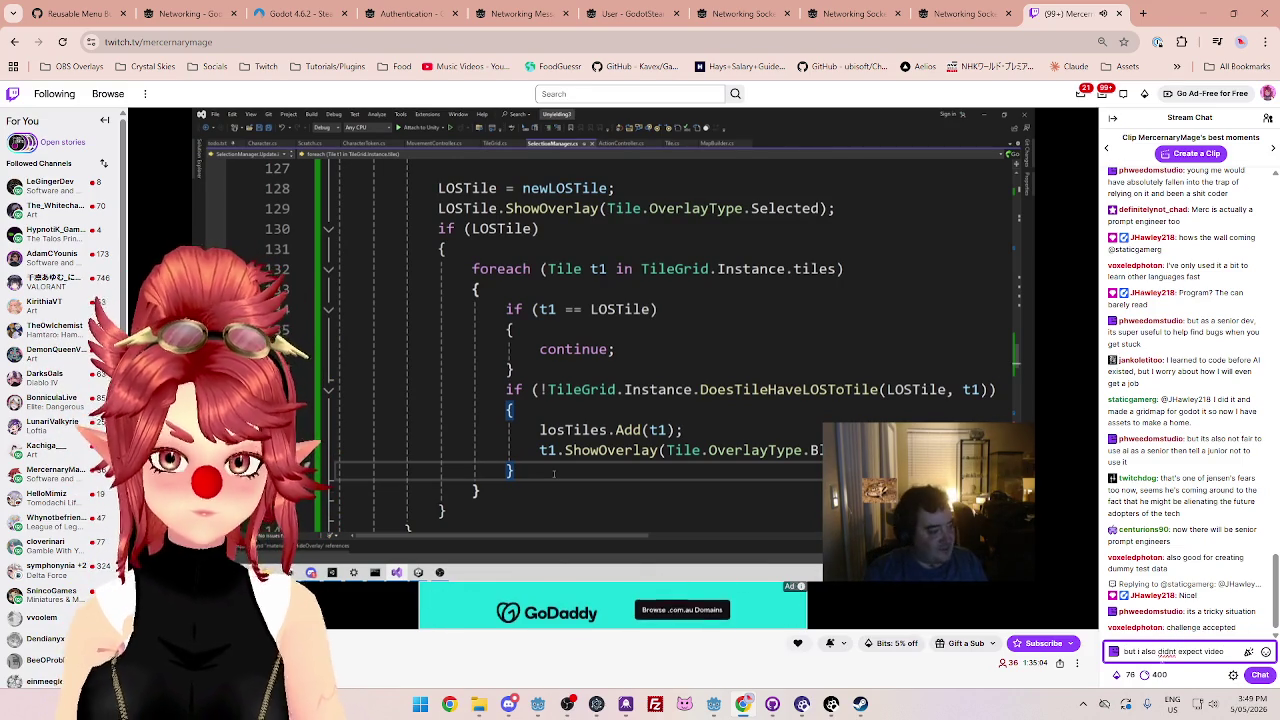